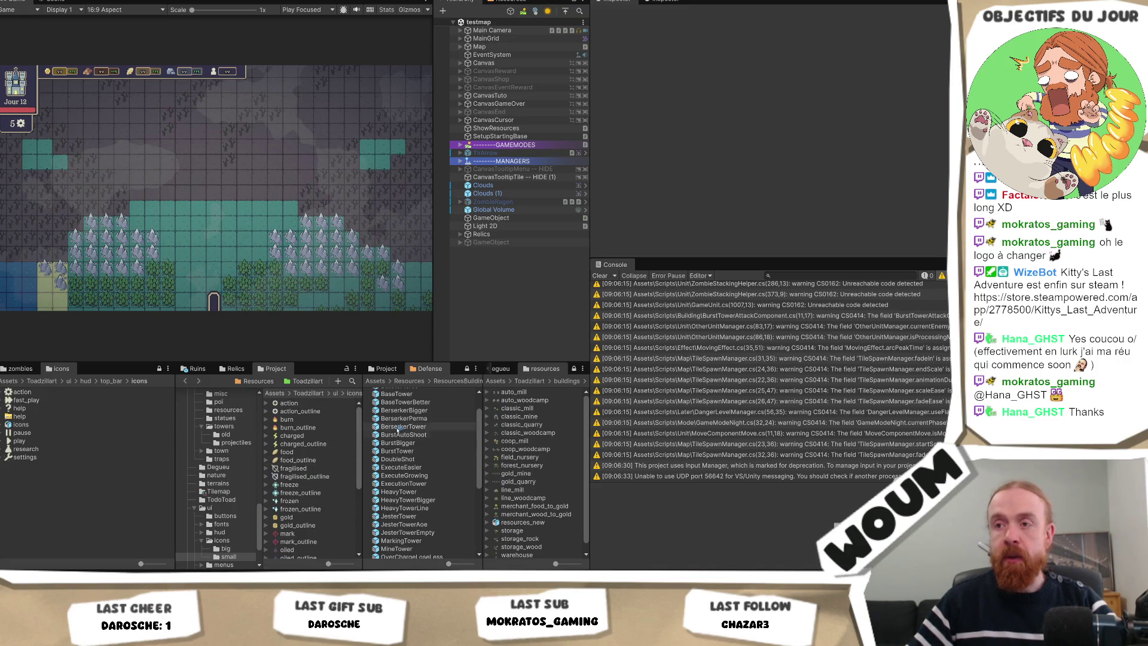
Open the BaseTower prefab from the Defense folder for editing
scroll(415, 394, up, 1)
click(434, 400)
scroll(875, 199, down, 10)
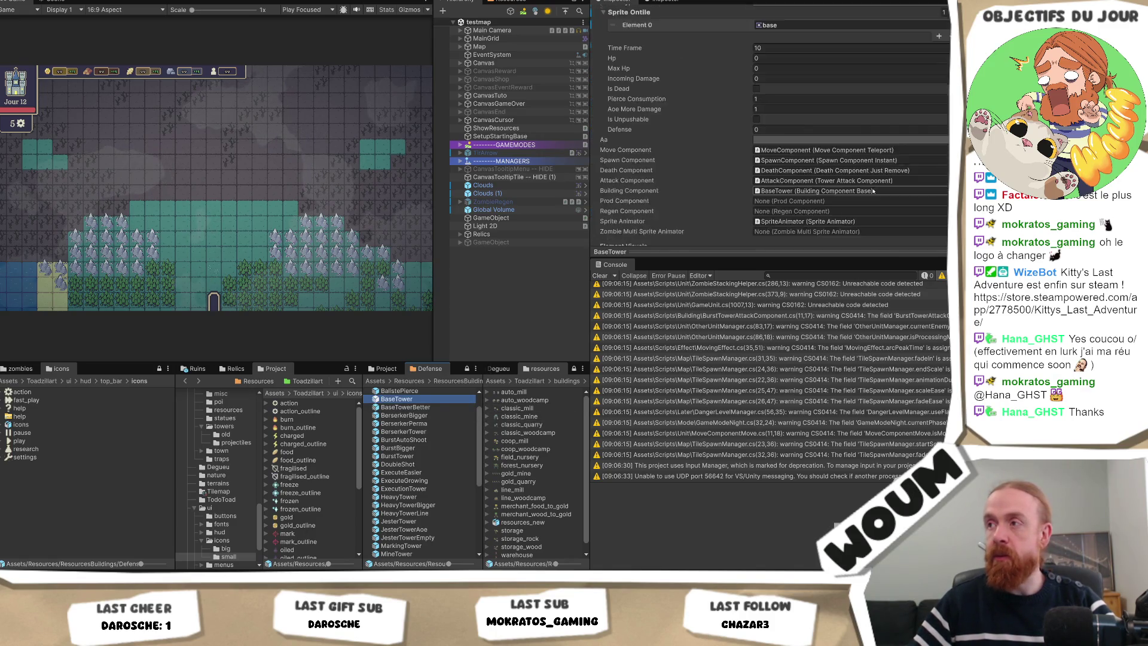
scroll(875, 199, down, 12)
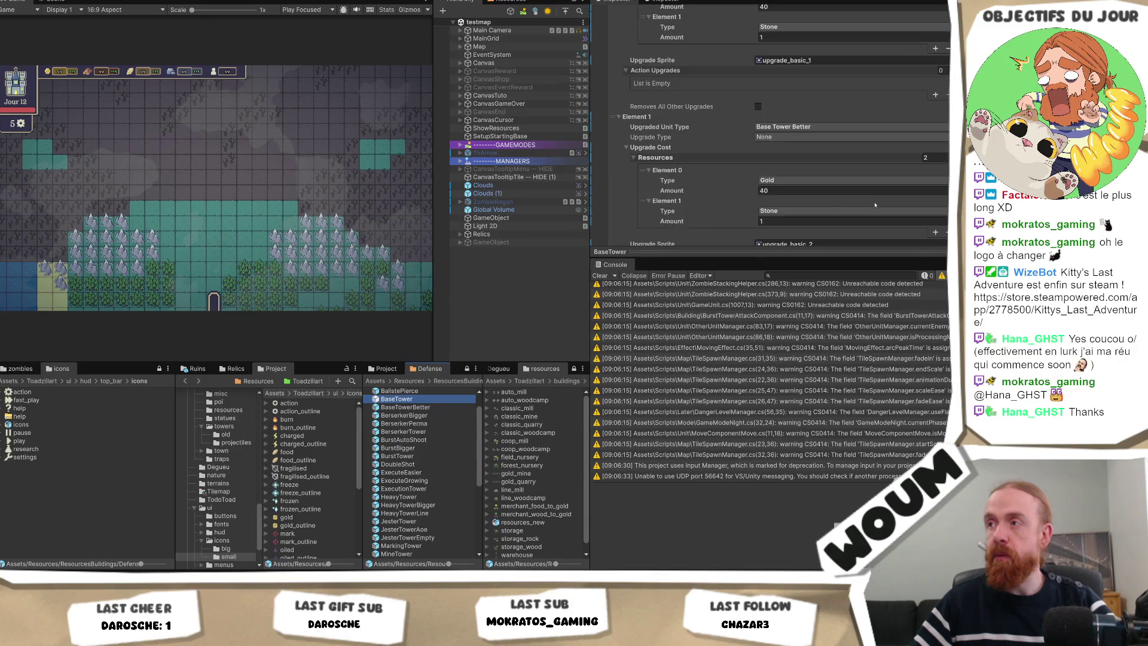
double_click(422, 398)
Set AttackComponent's On Hit Status Effects size to 0, removing Freeze, and save the prefab
click(506, 141)
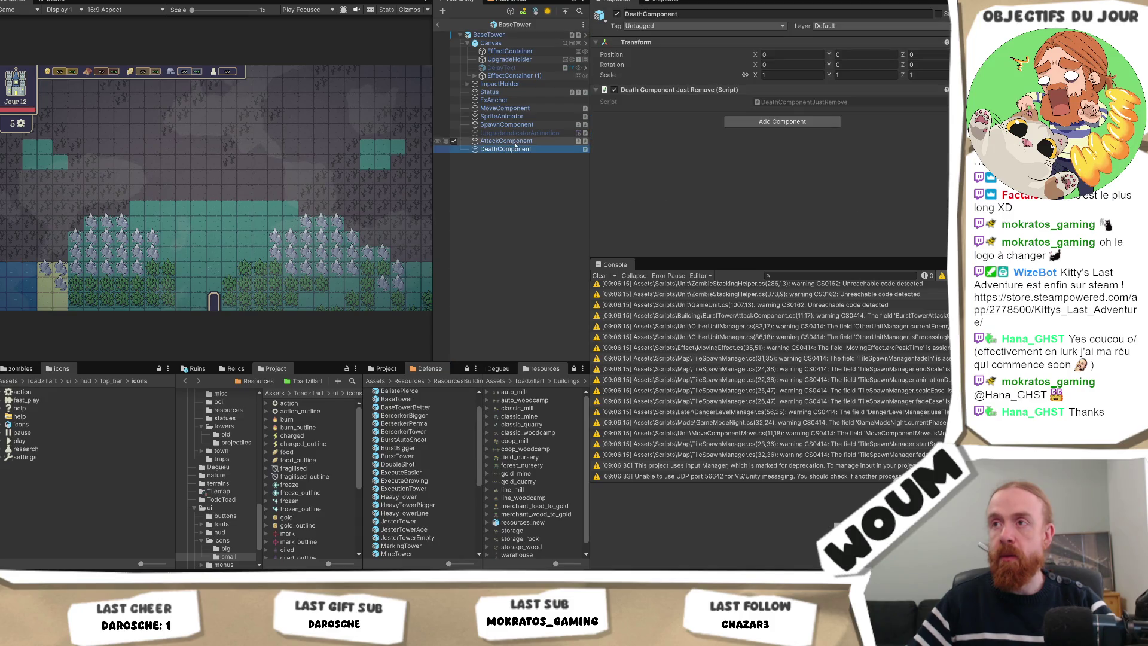
scroll(851, 144, down, 15)
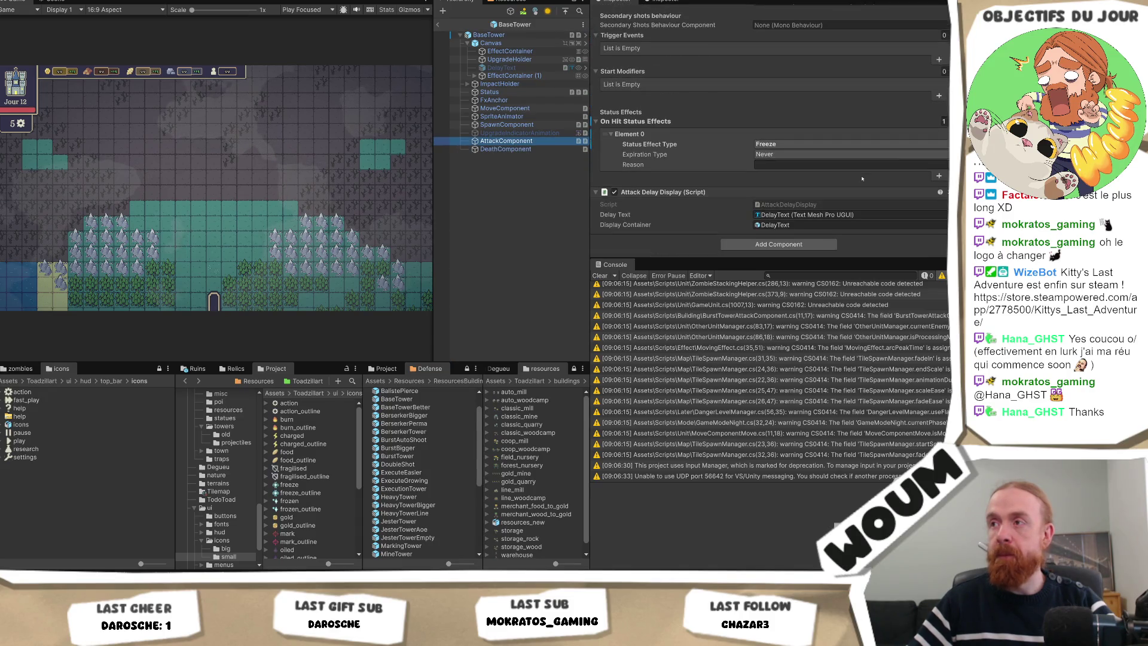
click(943, 121)
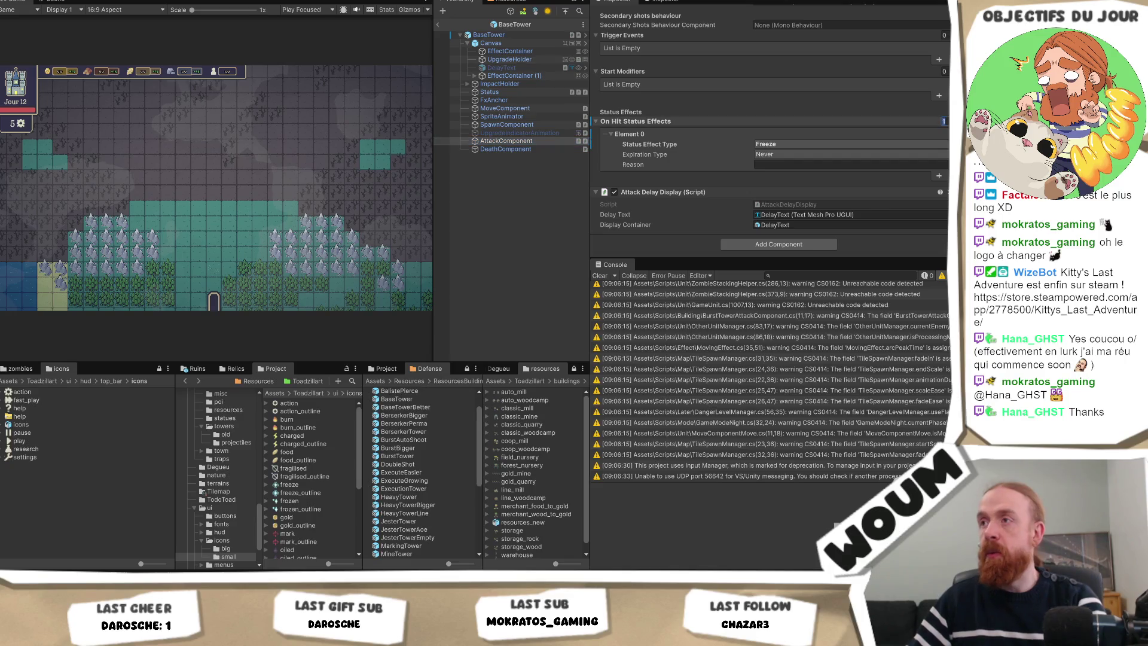
text(0)
key(Return)
key(ctrl+s)
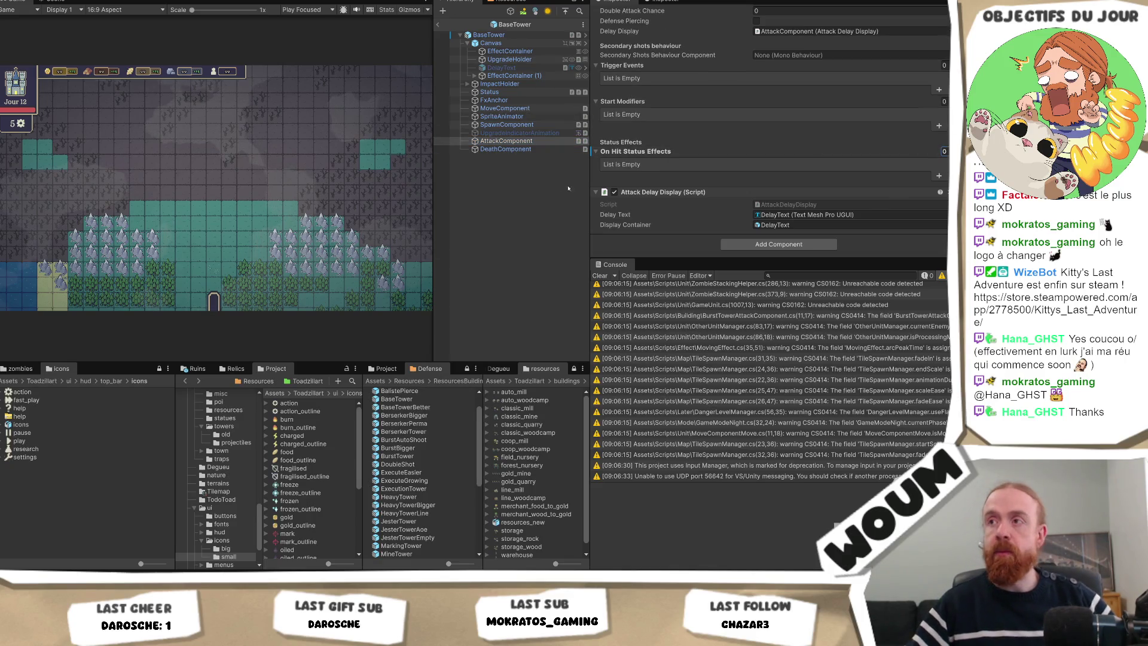
right_click(630, 151)
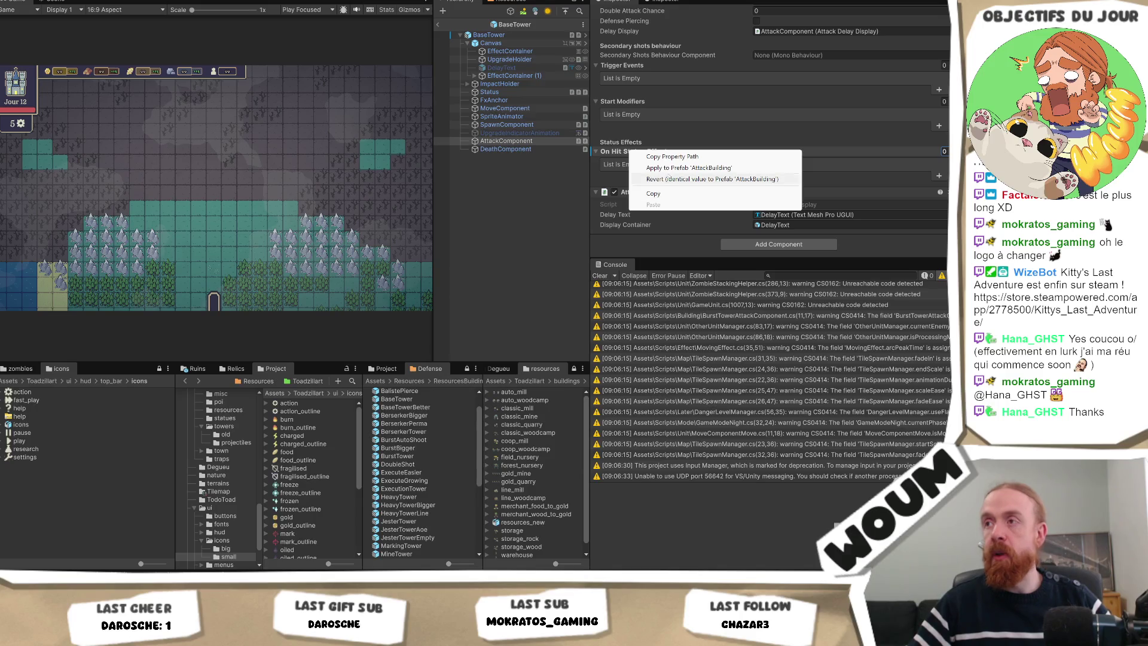
click(669, 179)
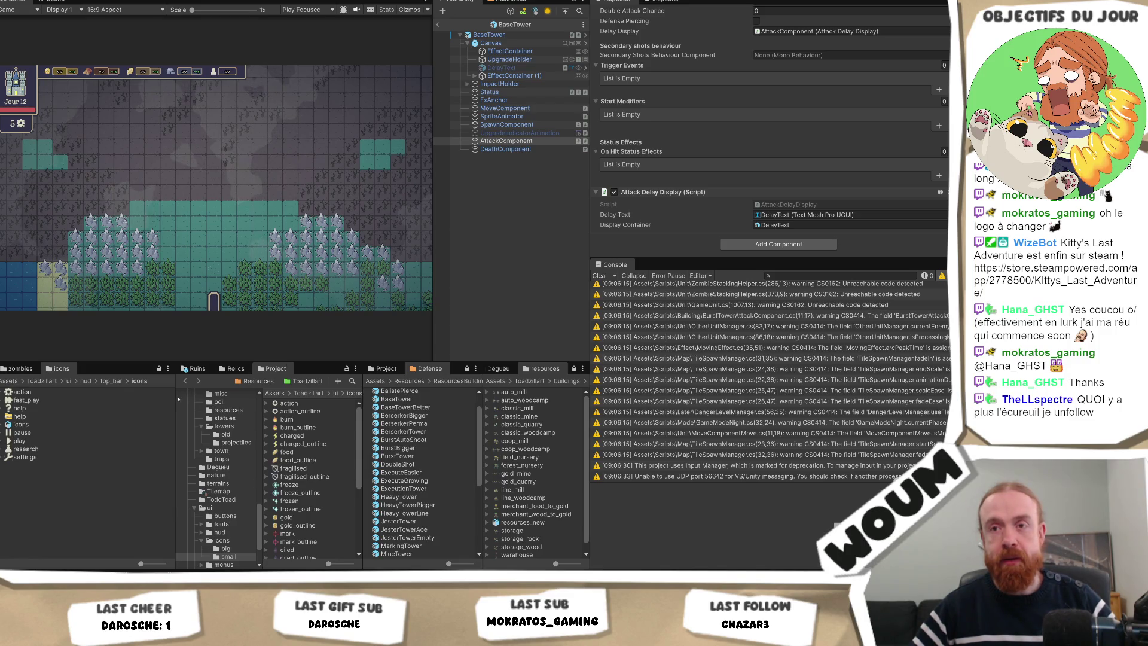
Drag the Project panel's left splitter to widen it, then clear the Console warnings
mouse_move(177, 399)
mouse_down()
mouse_move(121, 403)
mouse_move(131, 403)
mouse_up()
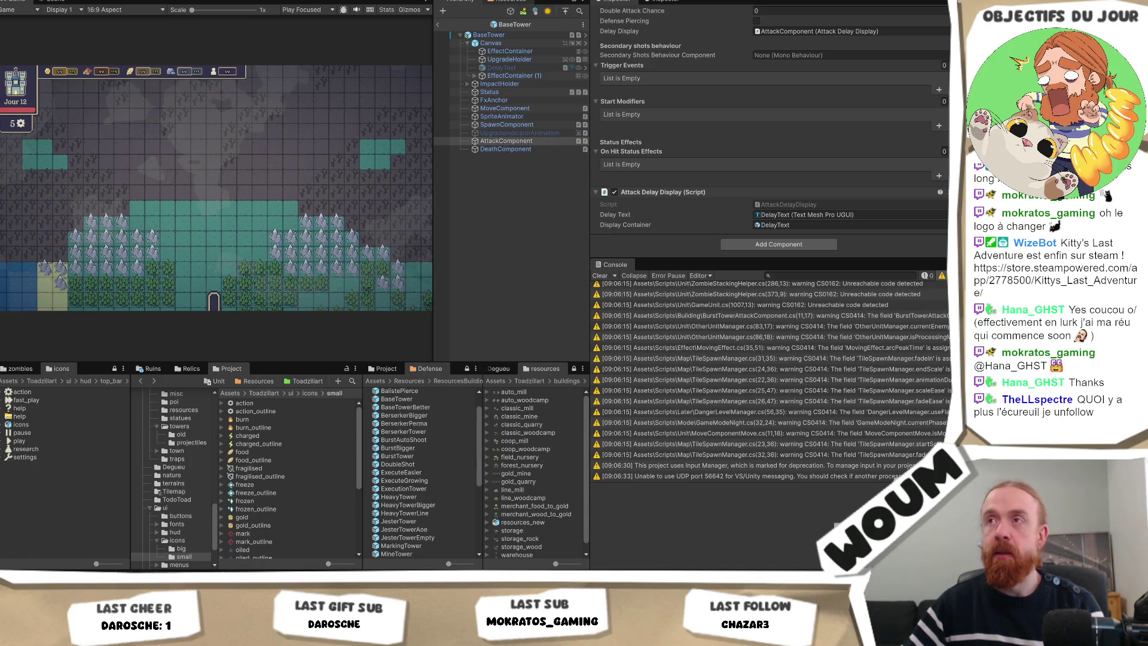
key(ctrl+p)
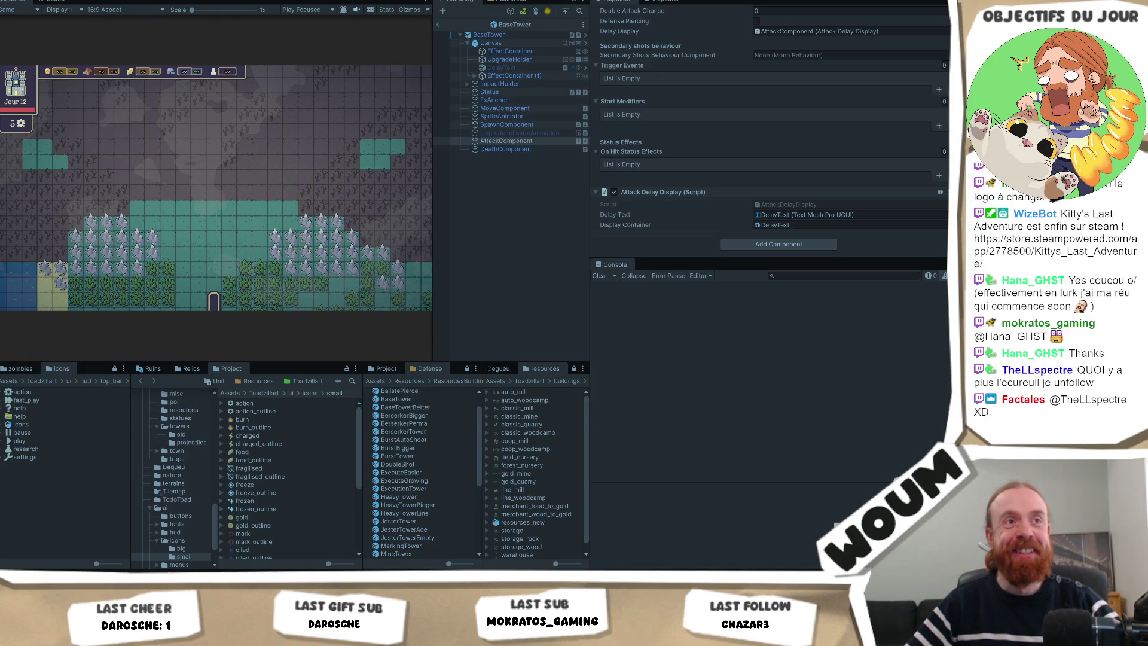
Start Play mode, dismiss the alpha notice, place the town center on the teal square, and end day 1
key(ctrl+p)
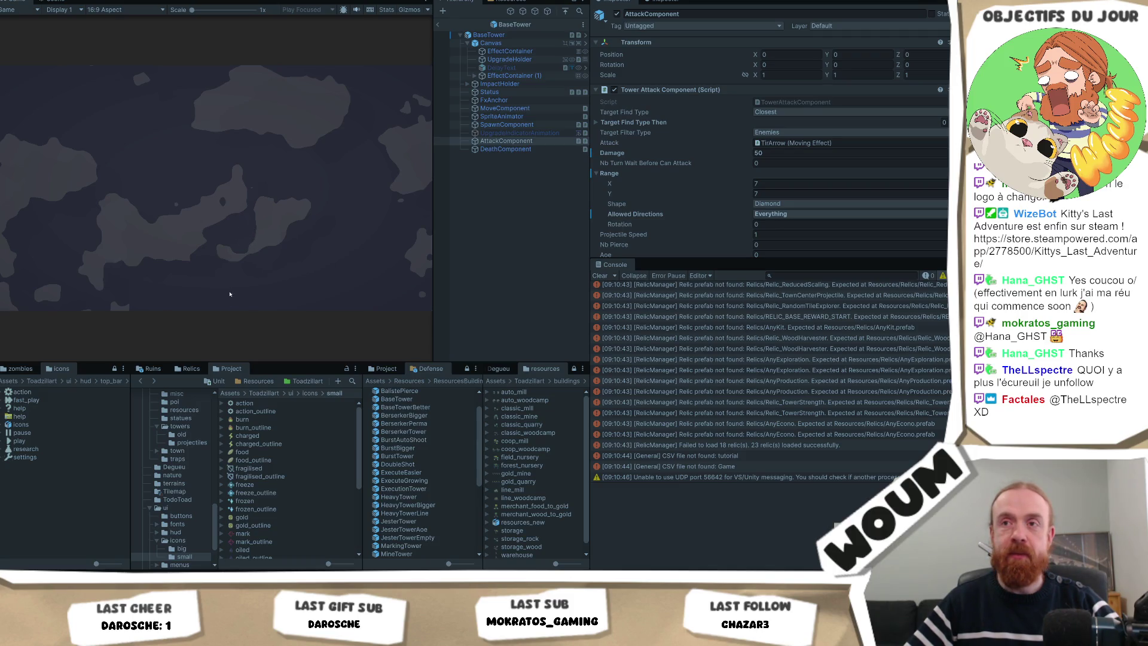
click(215, 266)
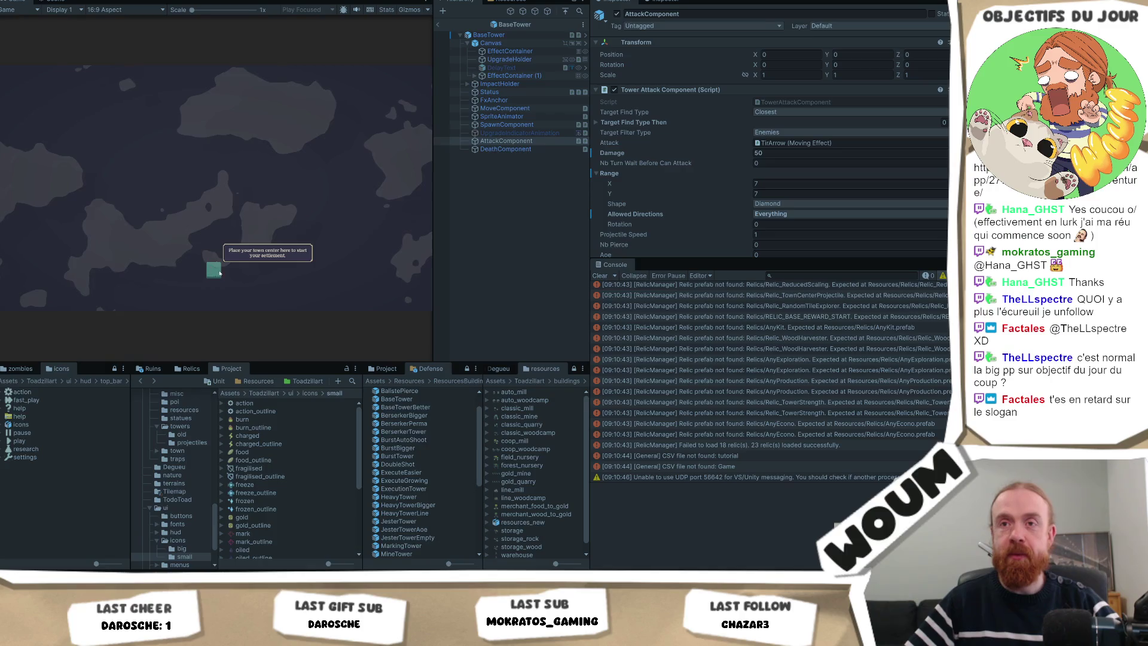
click(214, 271)
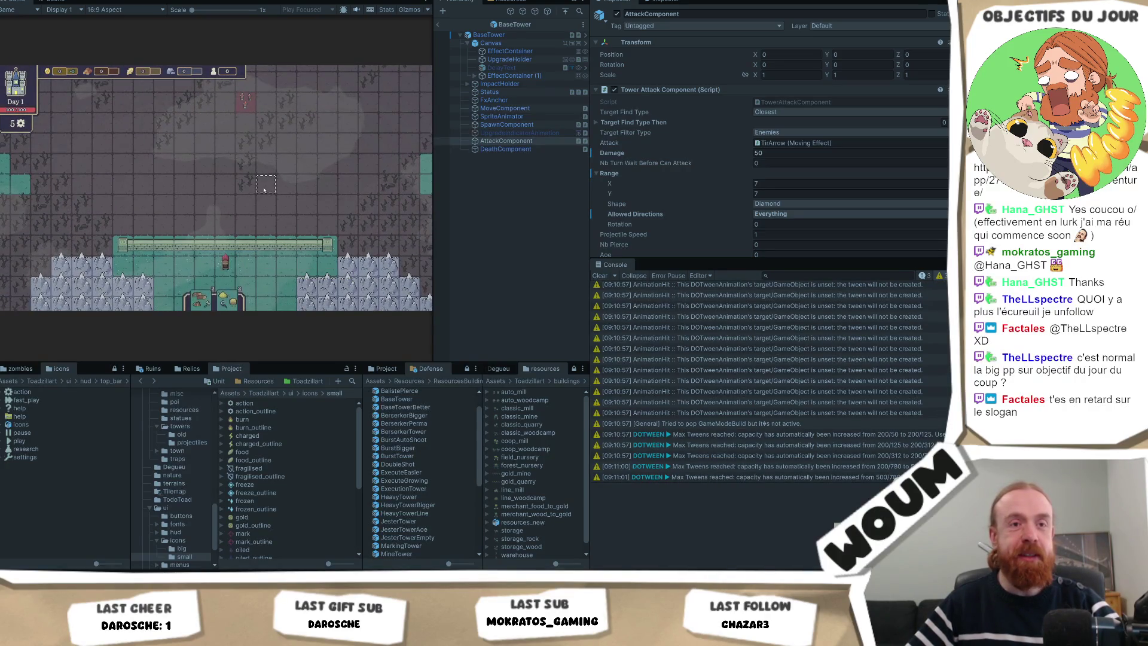
mouse_move(263, 209)
mouse_down()
mouse_move(246, 265)
mouse_move(243, 211)
mouse_up()
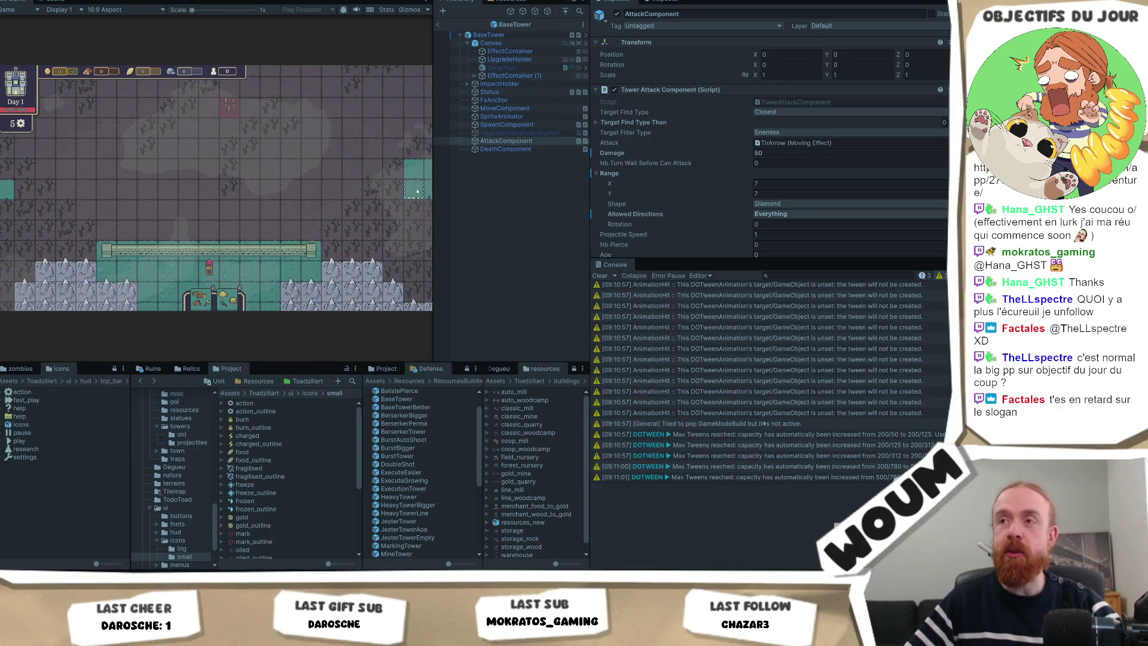
drag(433, 210, 552, 238)
click(324, 210)
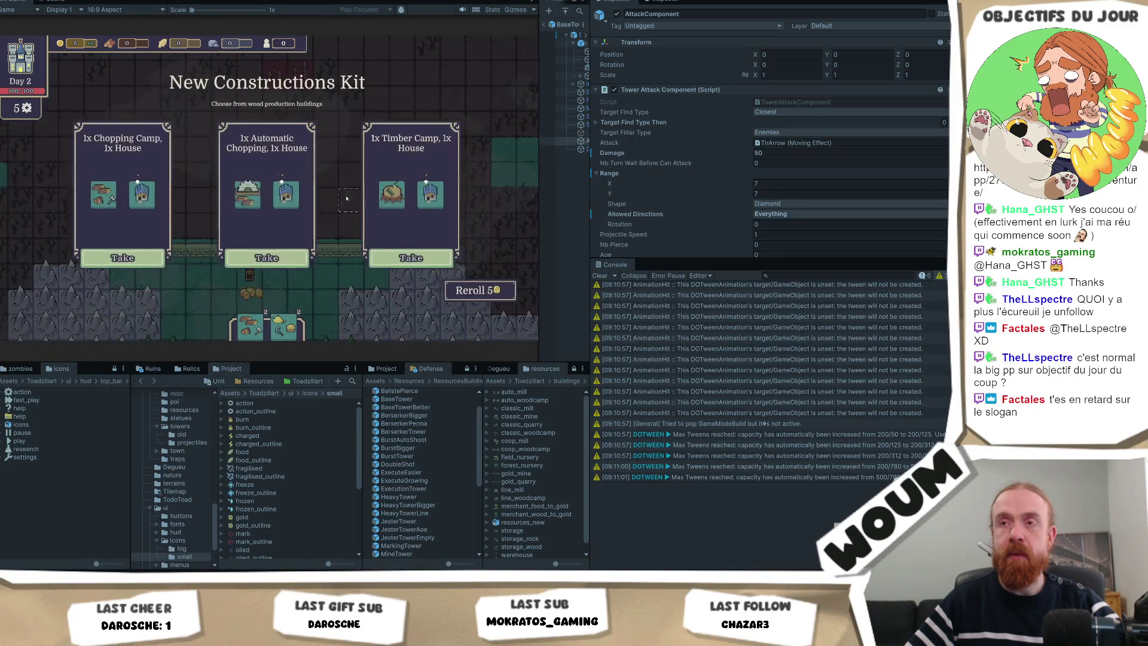
Take the Automatic Chopping and House, 1x Base Tower, and 2x Canon Tower kits across days 2–5
click(268, 256)
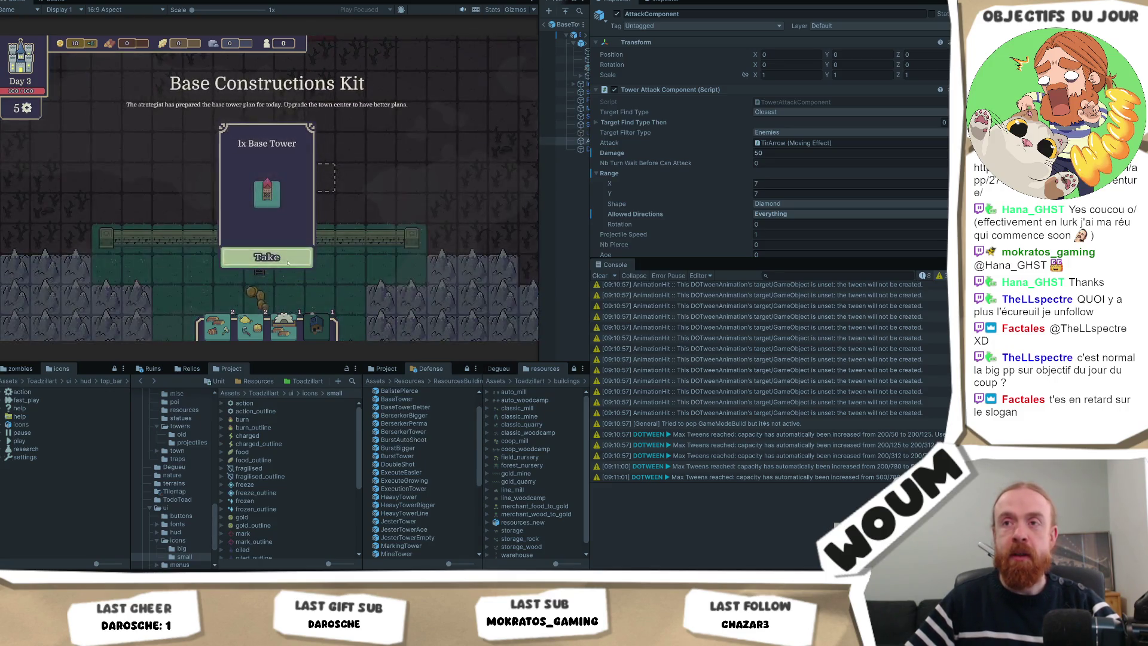
click(269, 257)
click(269, 257)
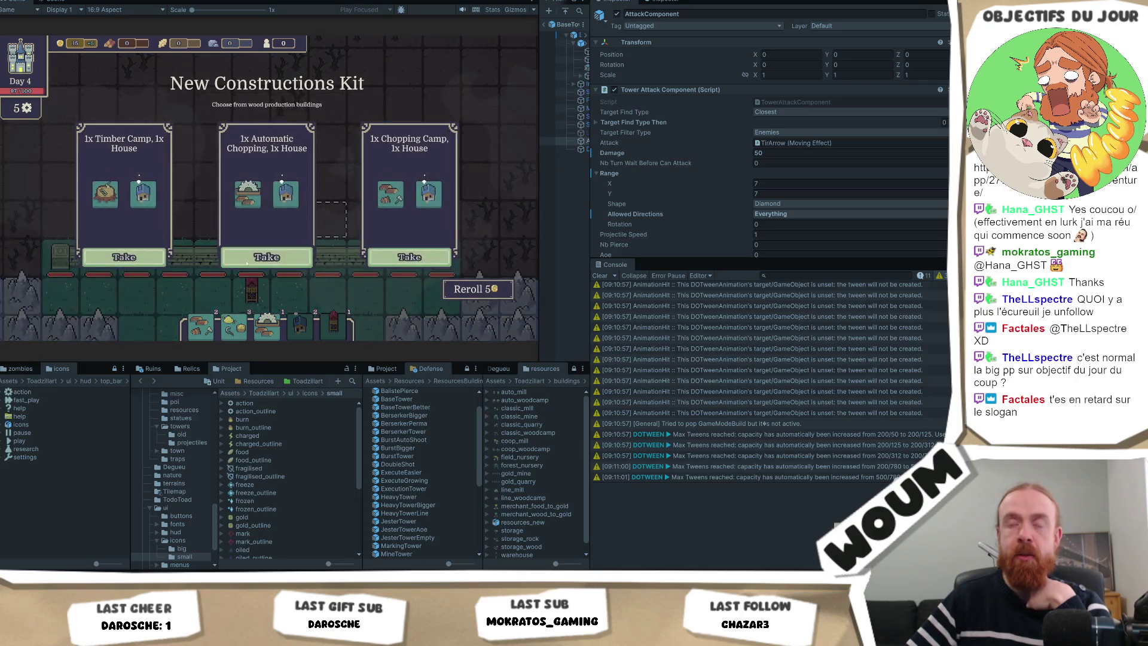
click(268, 258)
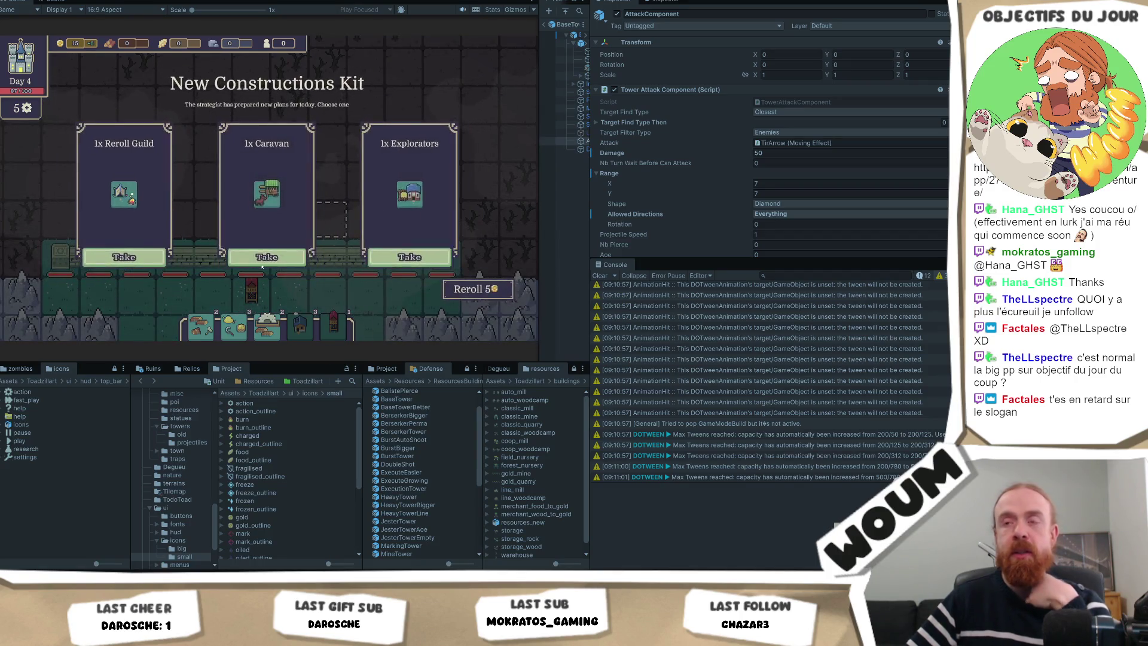
click(263, 259)
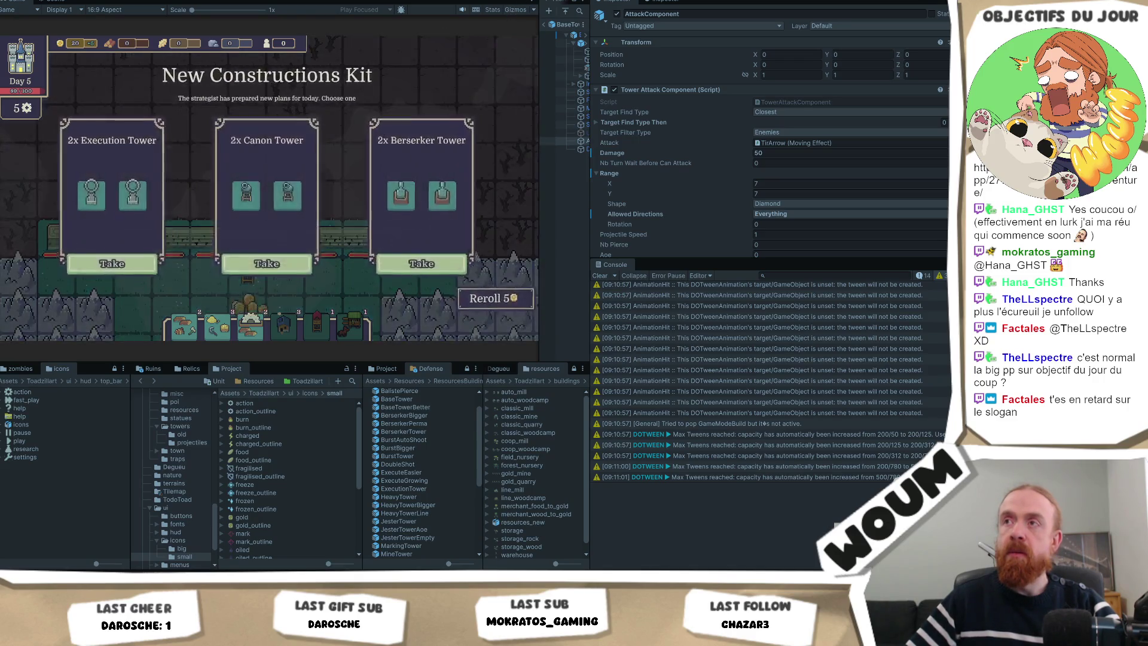
click(266, 257)
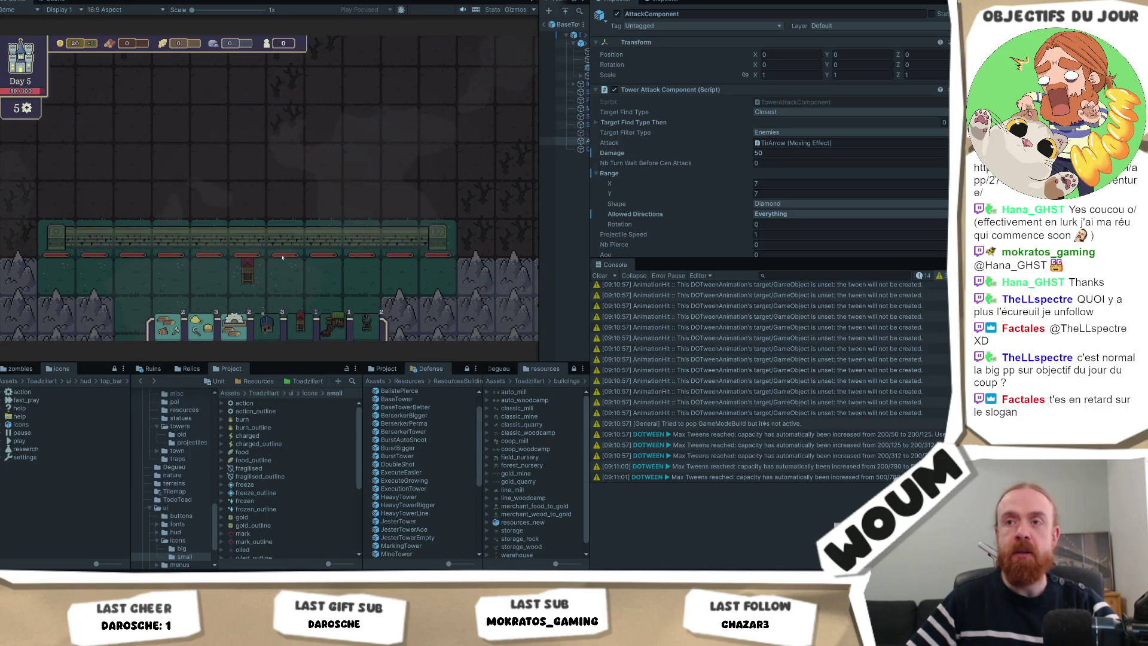
click(267, 257)
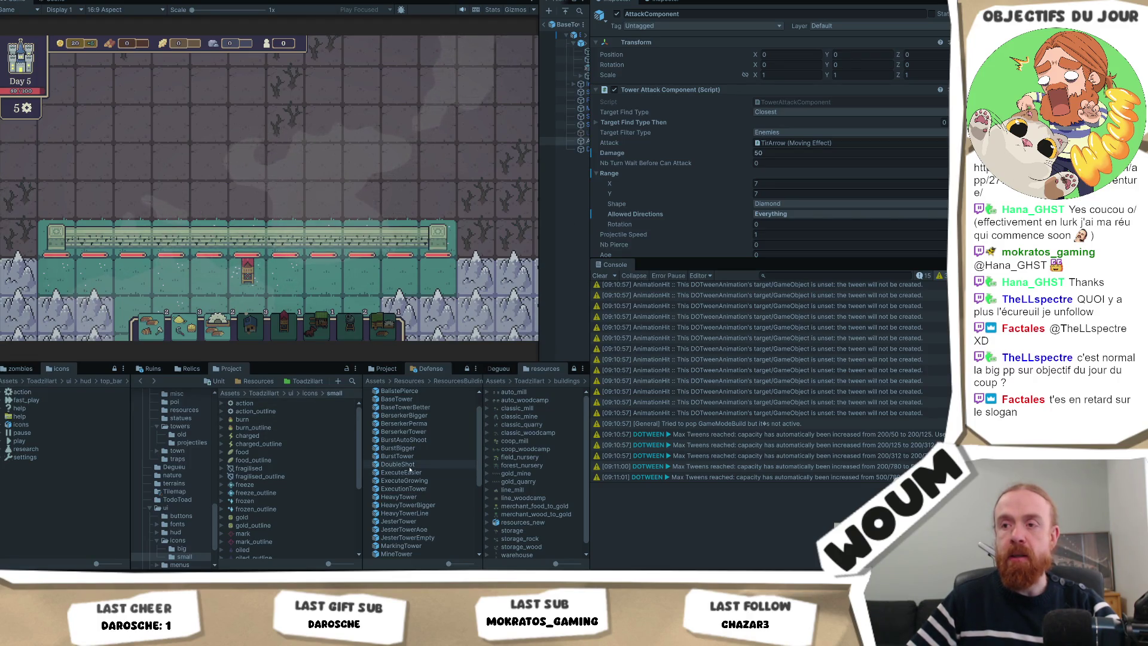
Open the Wall prefab from the Defense folder
scroll(407, 473, down, 2)
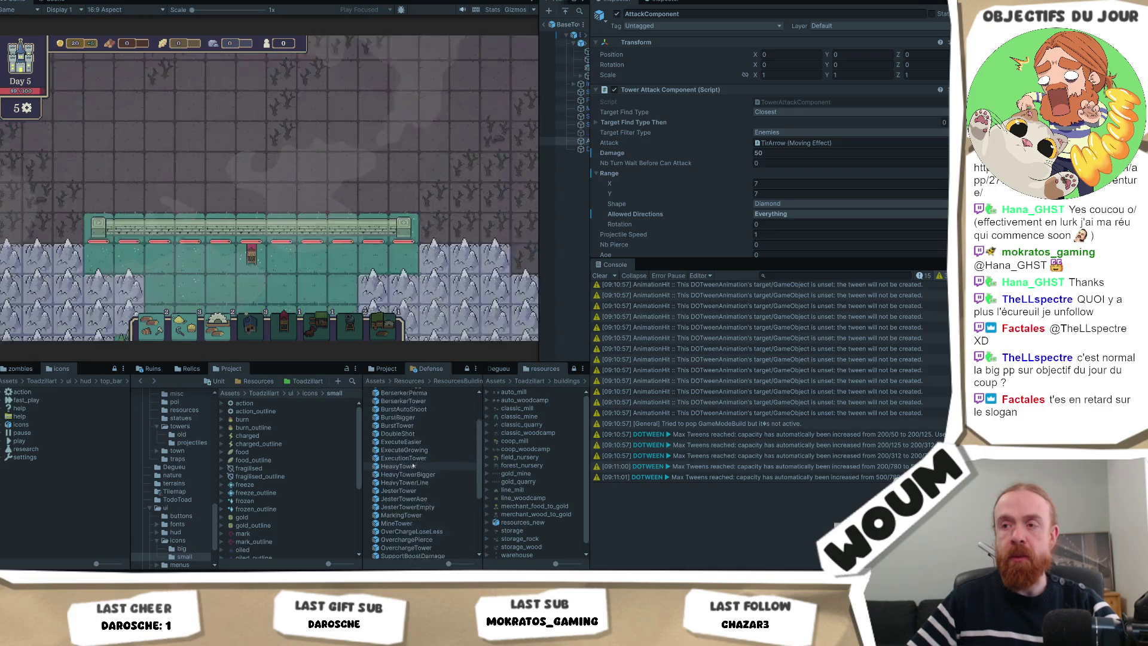
scroll(413, 466, down, 5)
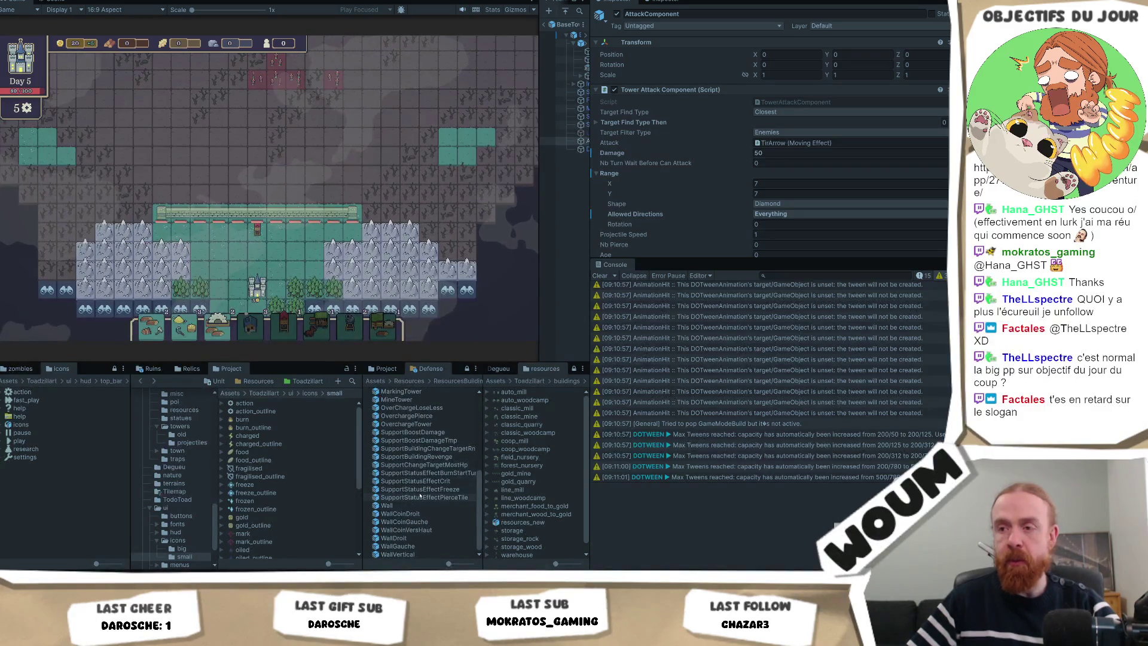
click(412, 506)
double_click(413, 507)
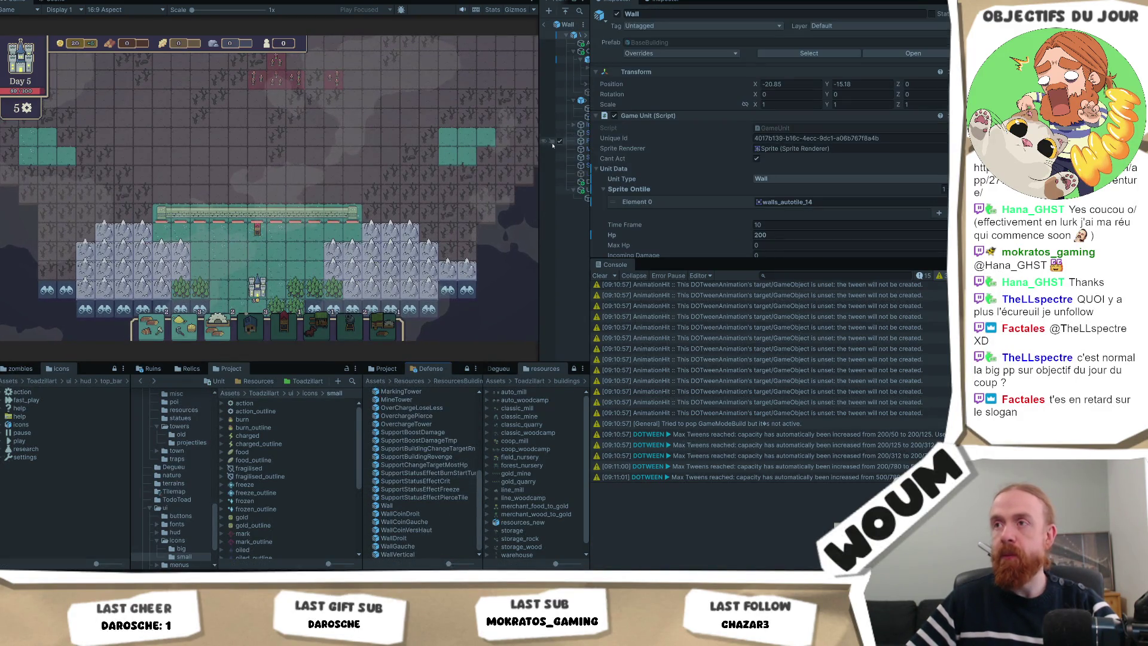
Widen the Hierarchy and select UnitAnimation, then AnimationHit, to view its Scale tween's edit-mode commands
drag(538, 148, 424, 149)
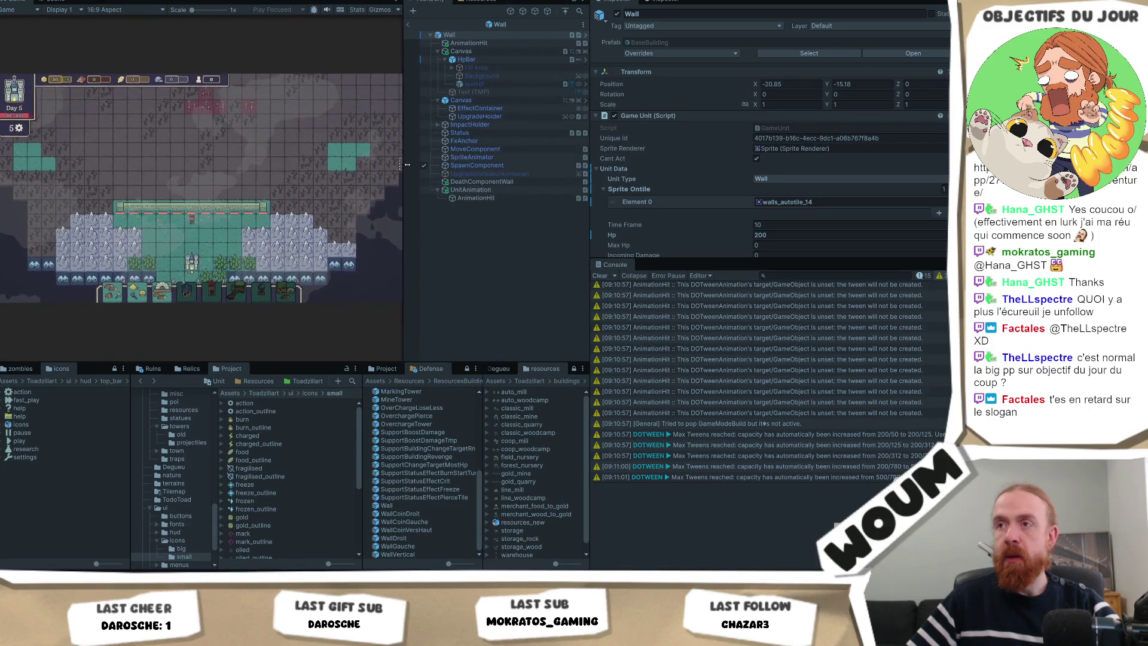
click(495, 191)
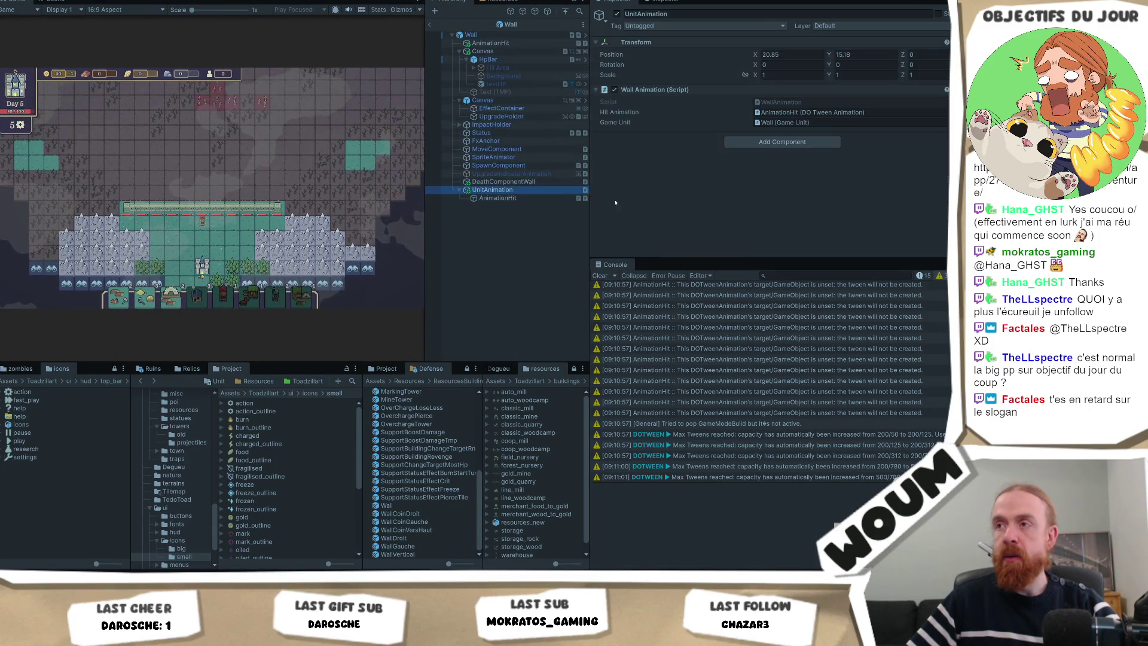
click(497, 198)
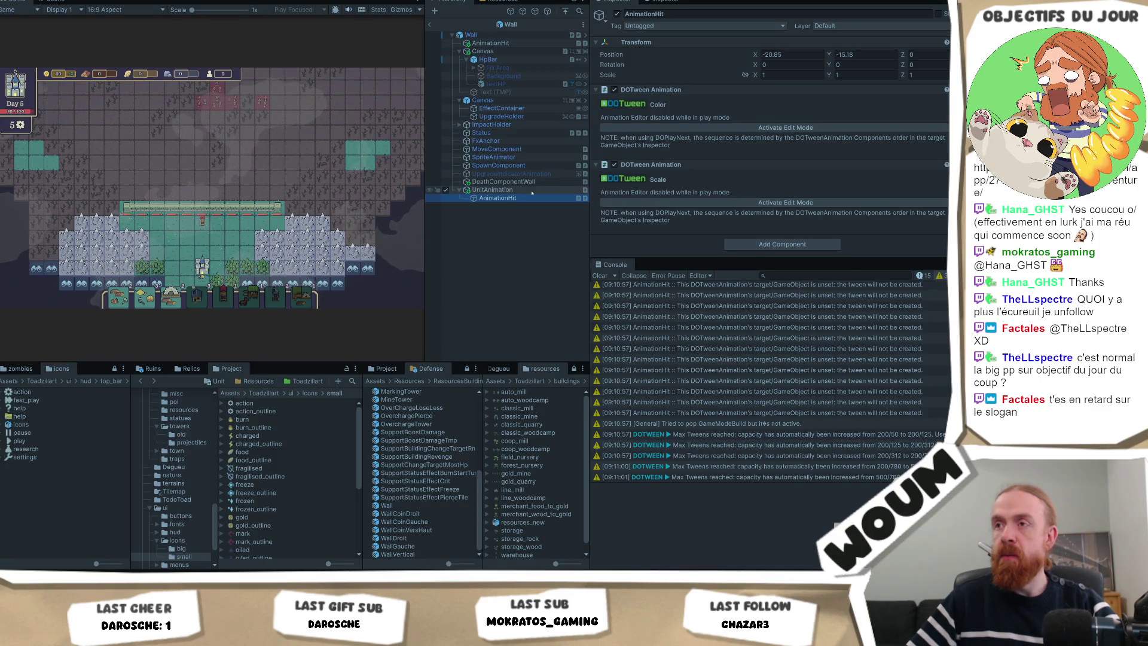
click(786, 202)
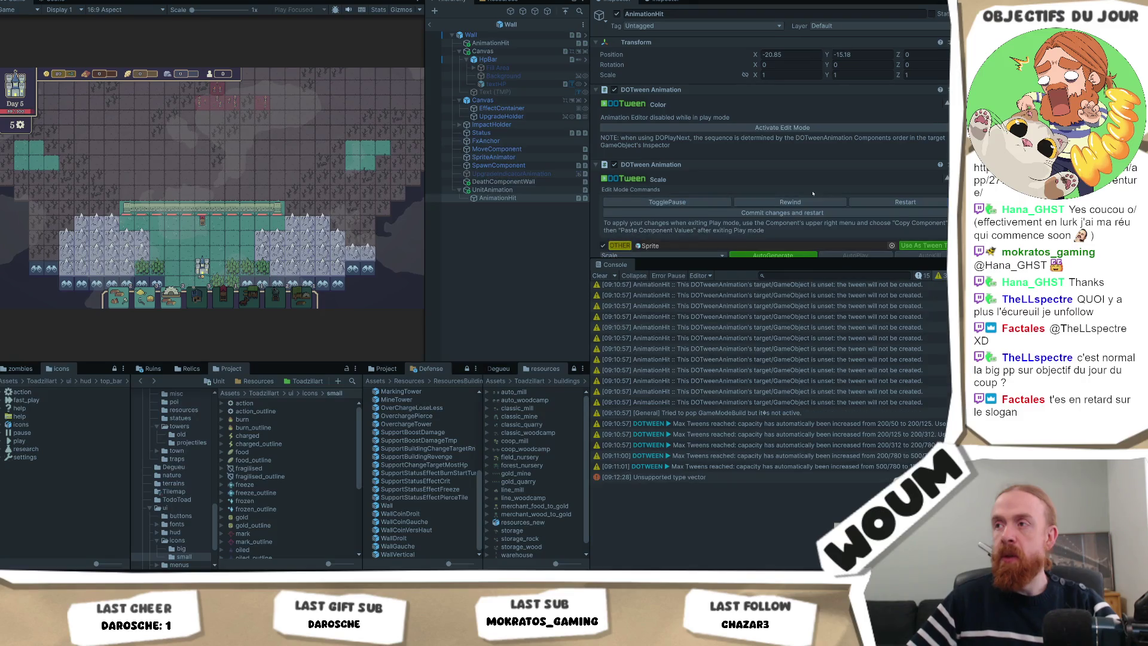
Review the Scale tween settings: 0.15 duration, OutQuad ease, relative uniform scale 0.15
scroll(813, 192, down, 3)
scroll(813, 192, down, 3)
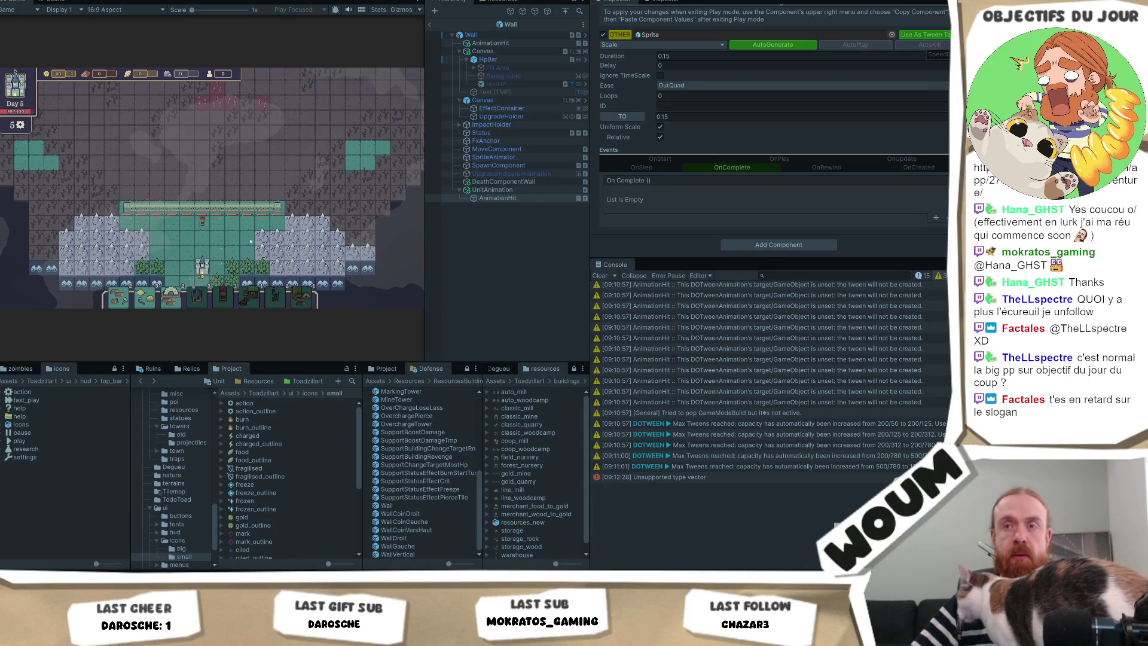
scroll(250, 223, up, 3)
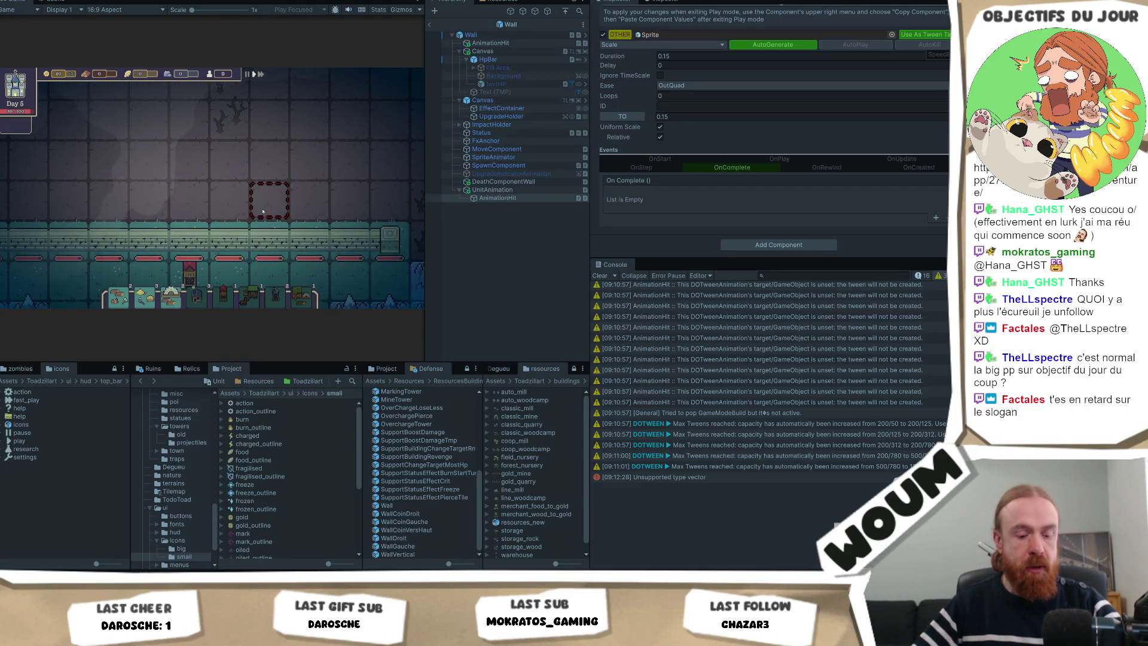
scroll(263, 211, down, 2)
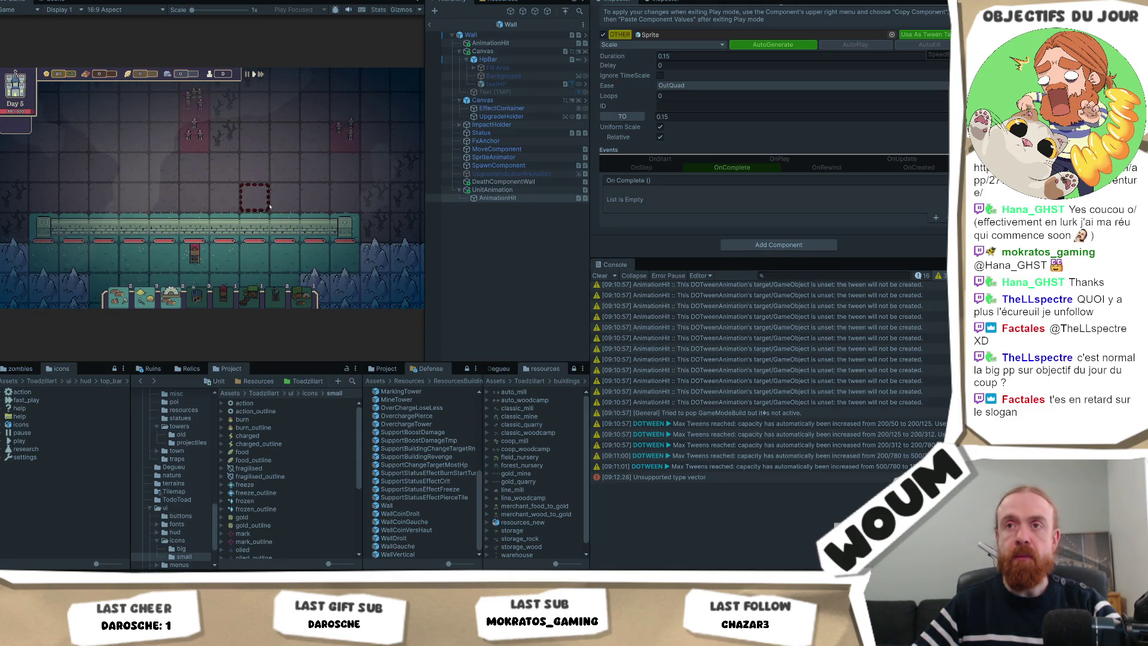
scroll(270, 207, up, 2)
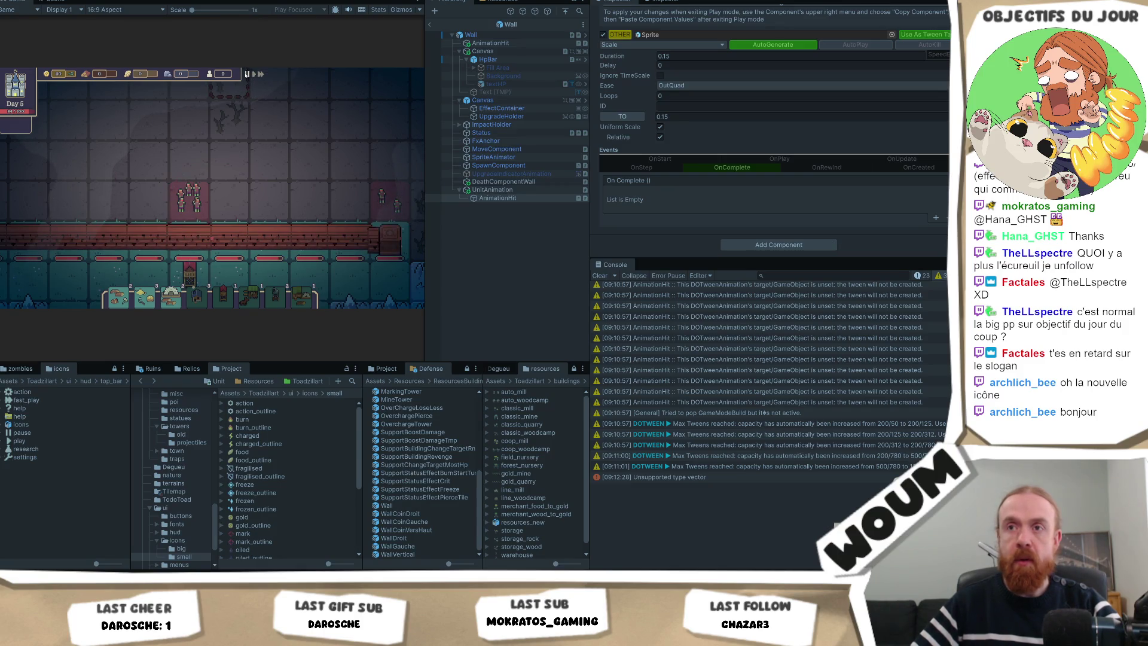
mouse_move(388, 238)
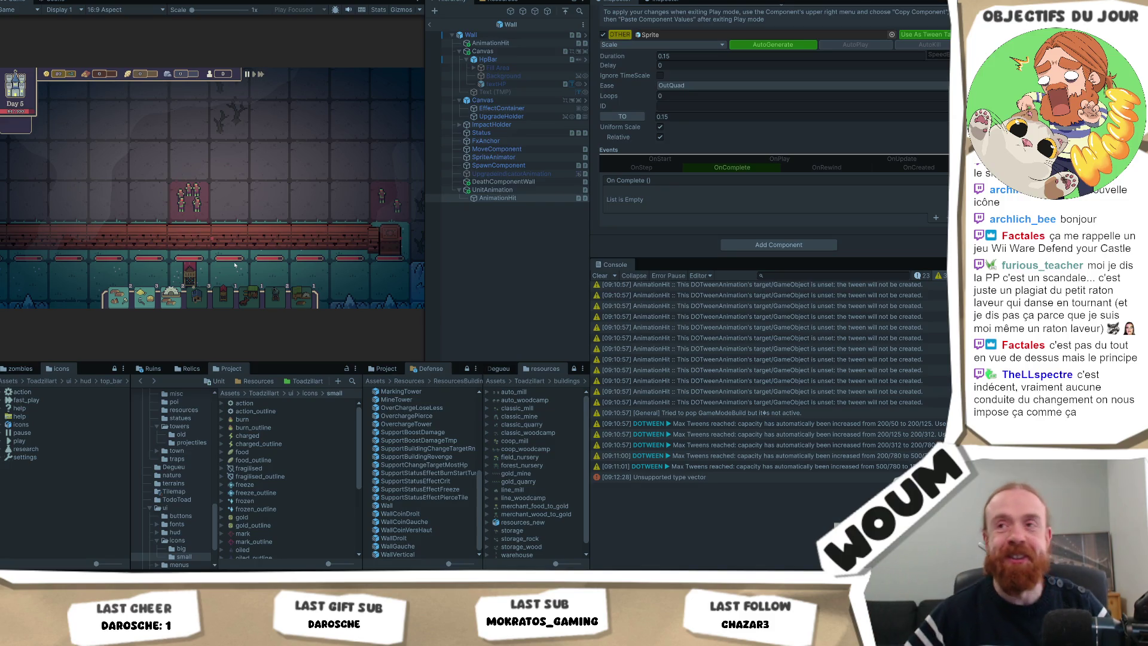
Reselect UnitAnimation to view its Wall Animation script and open WallAnimation.cs
click(466, 233)
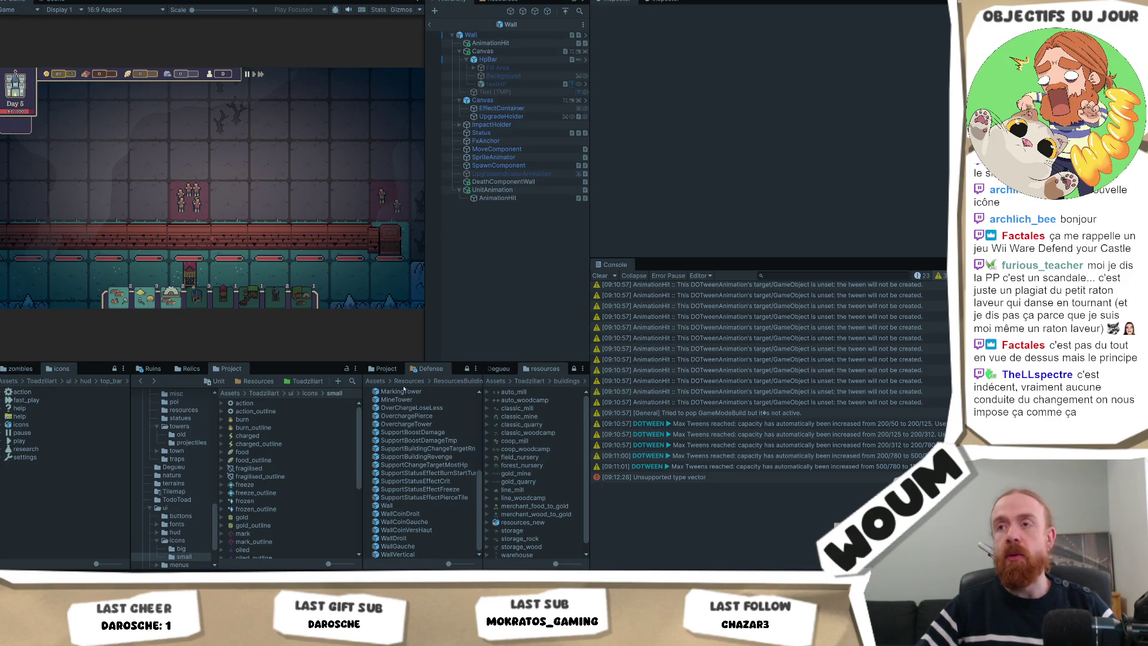
click(496, 197)
click(492, 189)
double_click(779, 102)
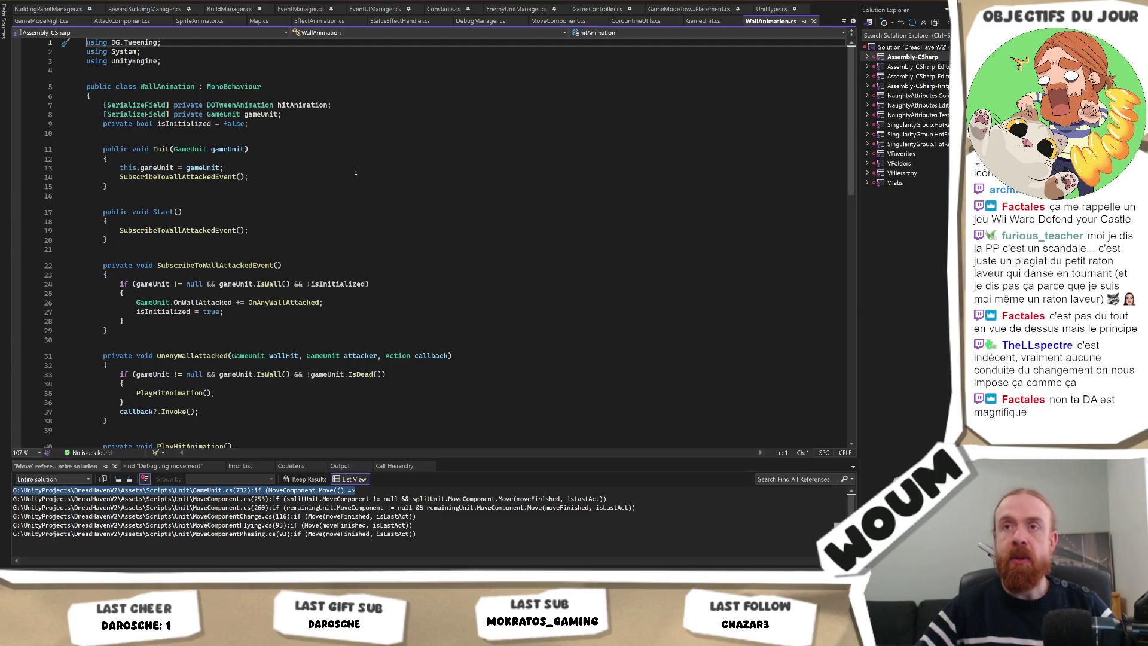
Highlight SubscribeToWallAttackedEvent and scroll through WallAnimation.cs
double_click(180, 231)
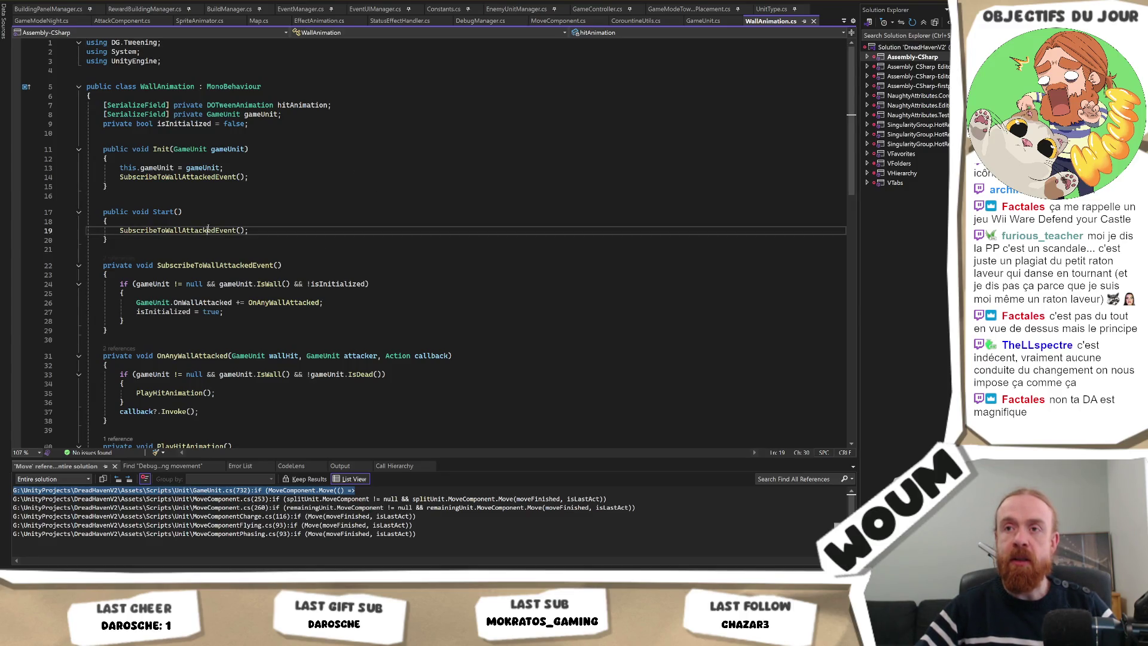
scroll(179, 230, down, 2)
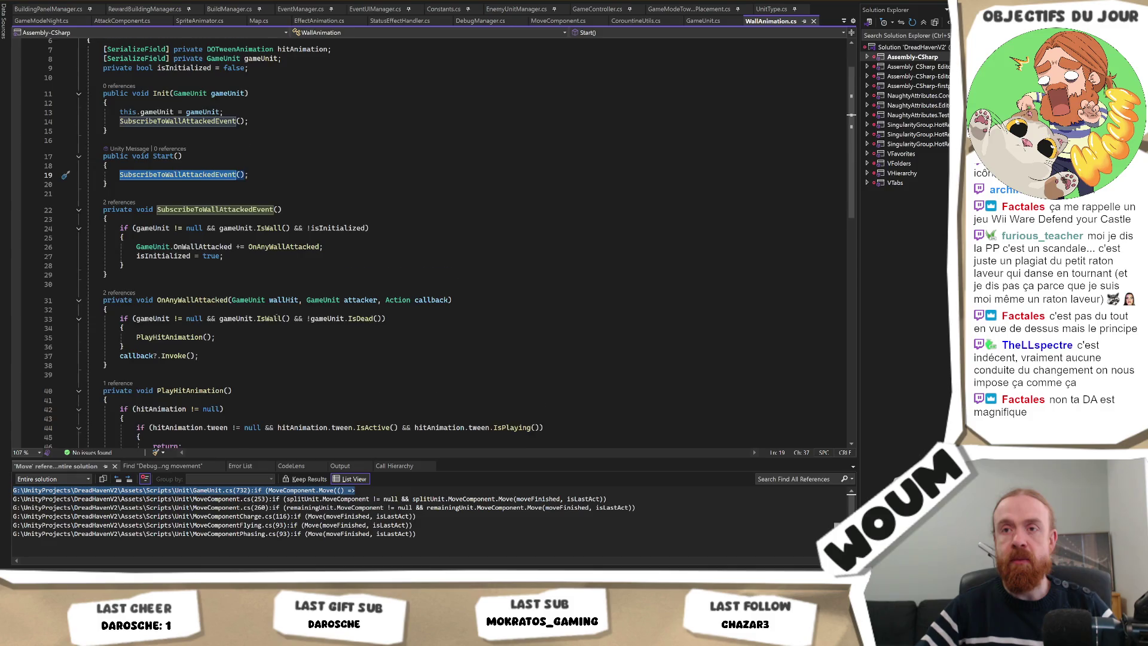
scroll(272, 318, down, 3)
scroll(273, 318, down, 5)
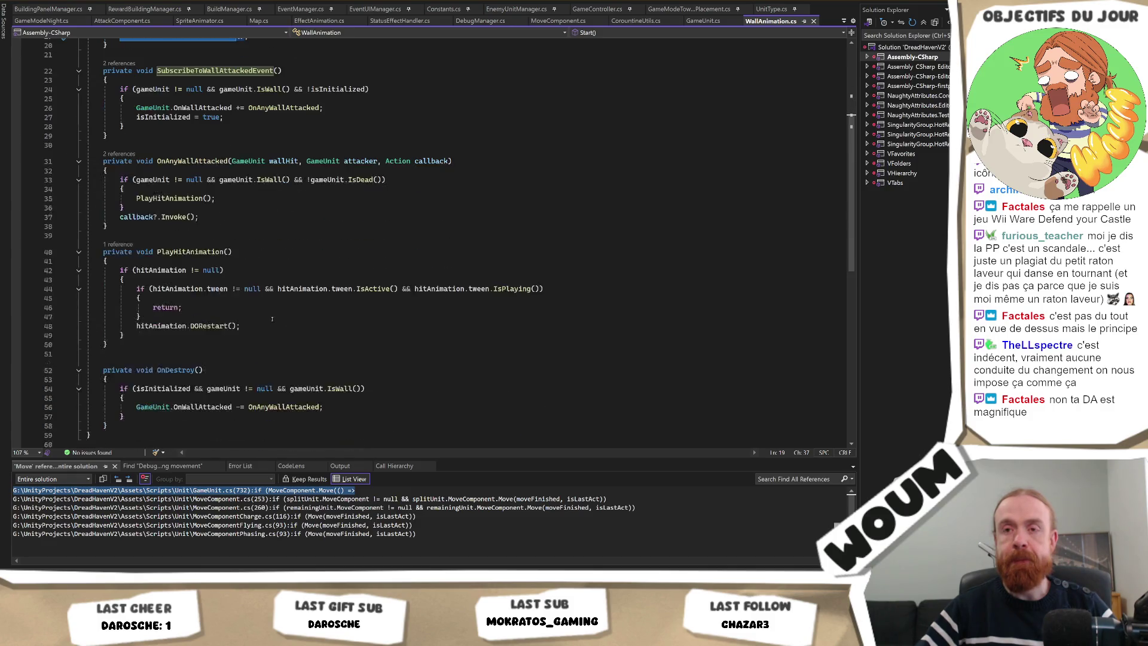
scroll(273, 318, up, 8)
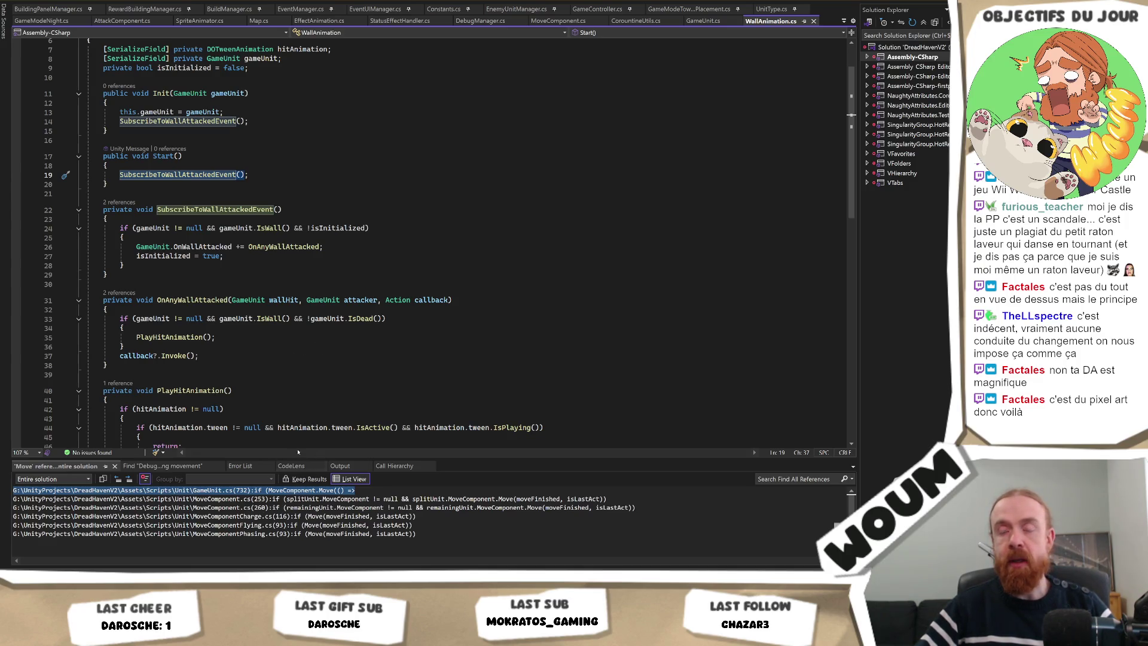
scroll(320, 359, up, 2)
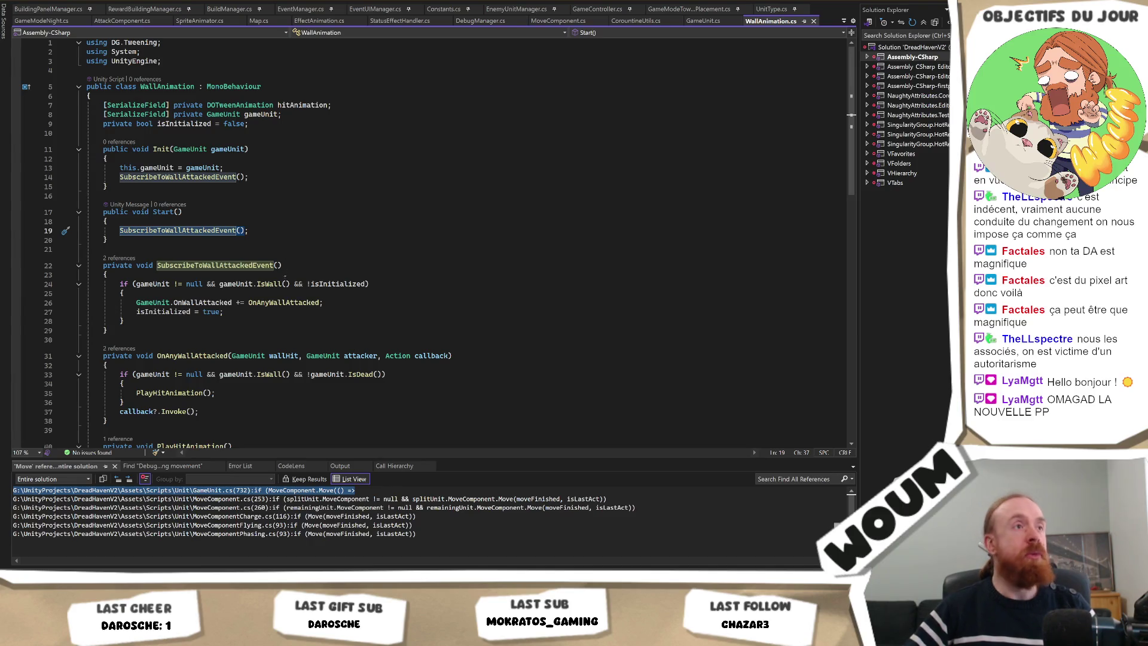
scroll(298, 294, down, 6)
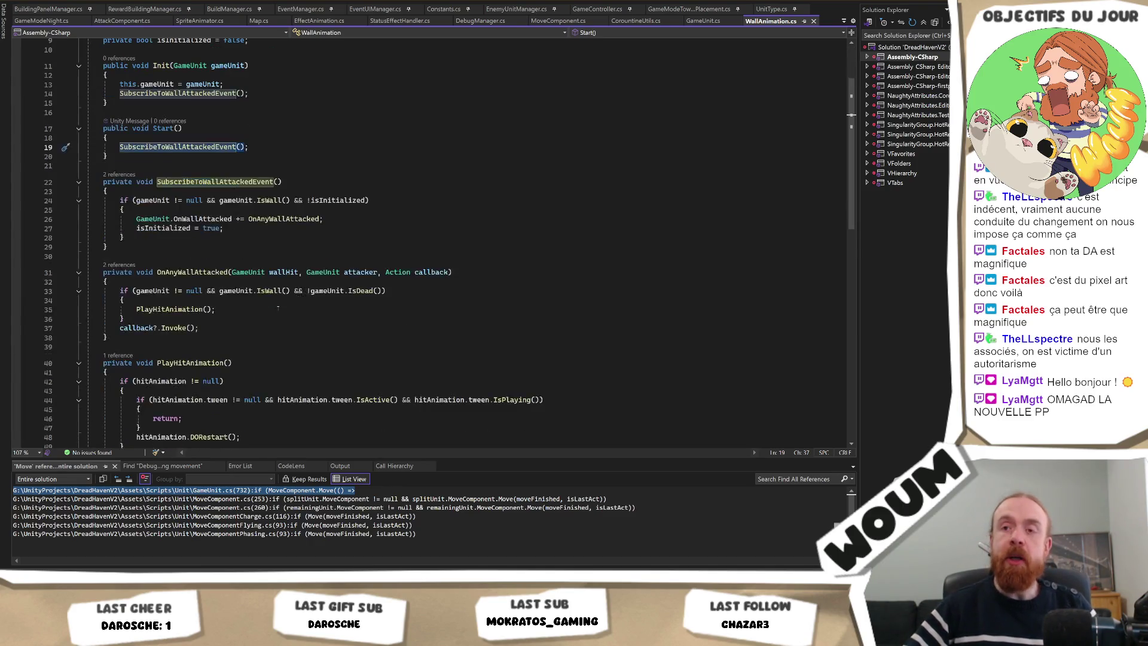
scroll(266, 327, down, 2)
Examine PlayHitAnimation's tween-playing check and early return
click(226, 298)
click(226, 279)
click(226, 289)
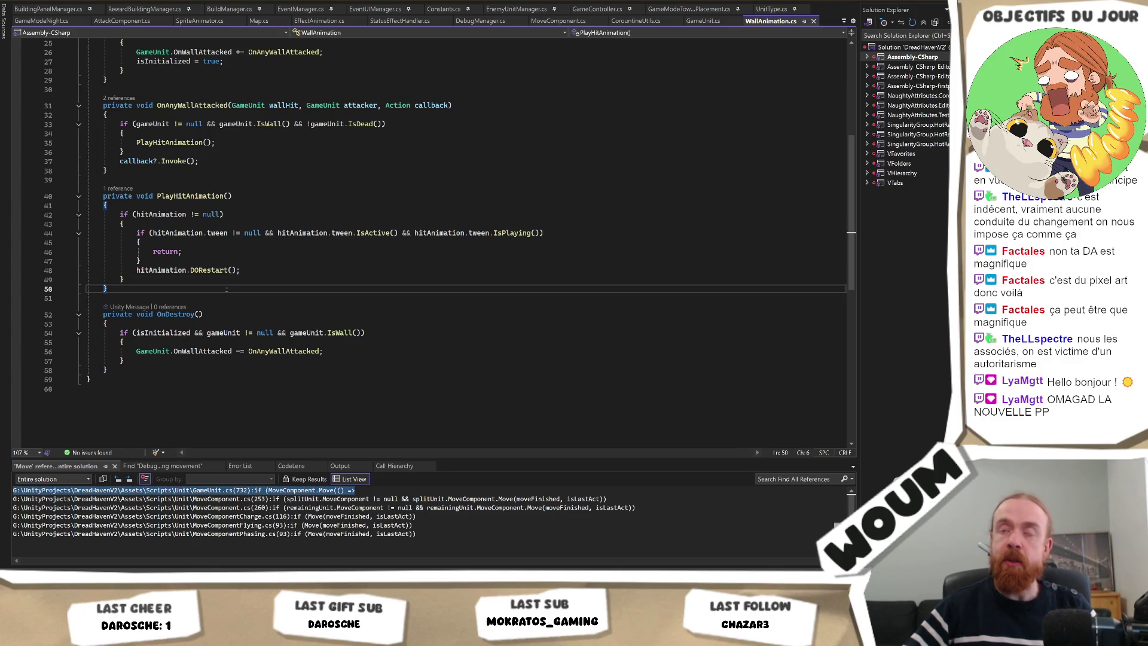
scroll(226, 289, up, 4)
click(119, 334)
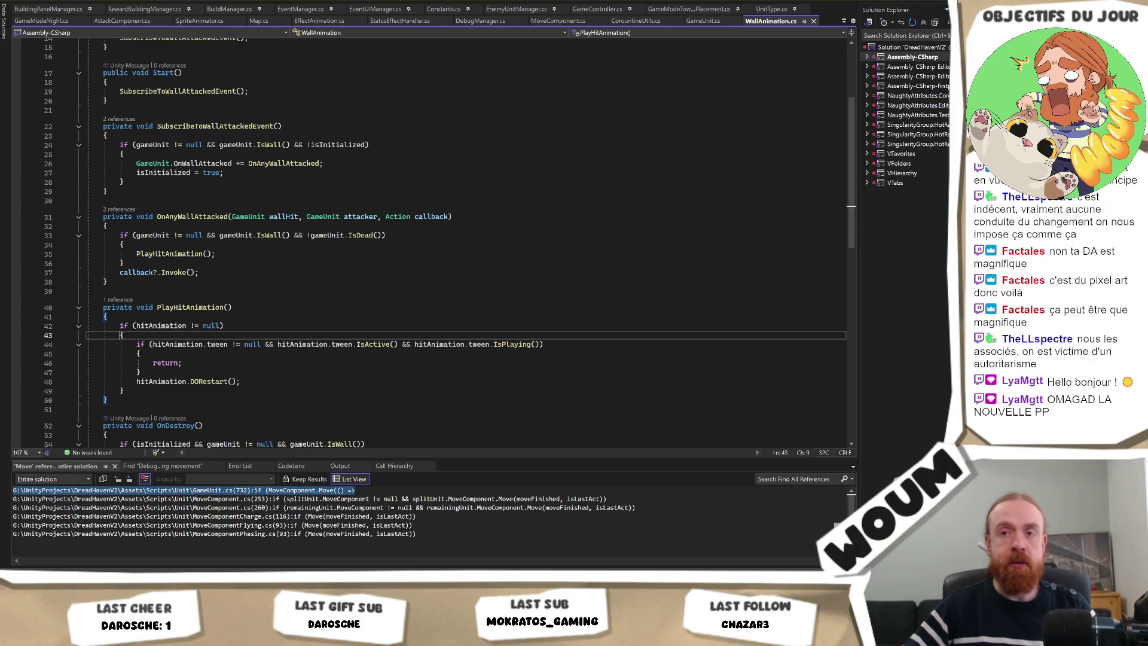
click(153, 372)
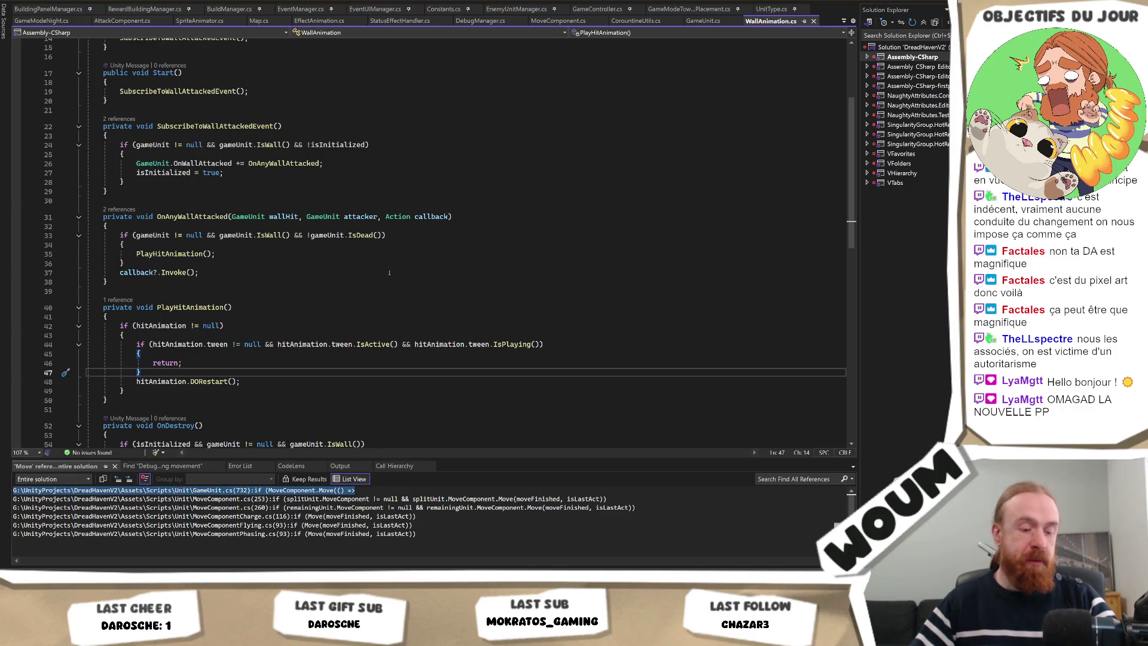
scroll(390, 273, up, 5)
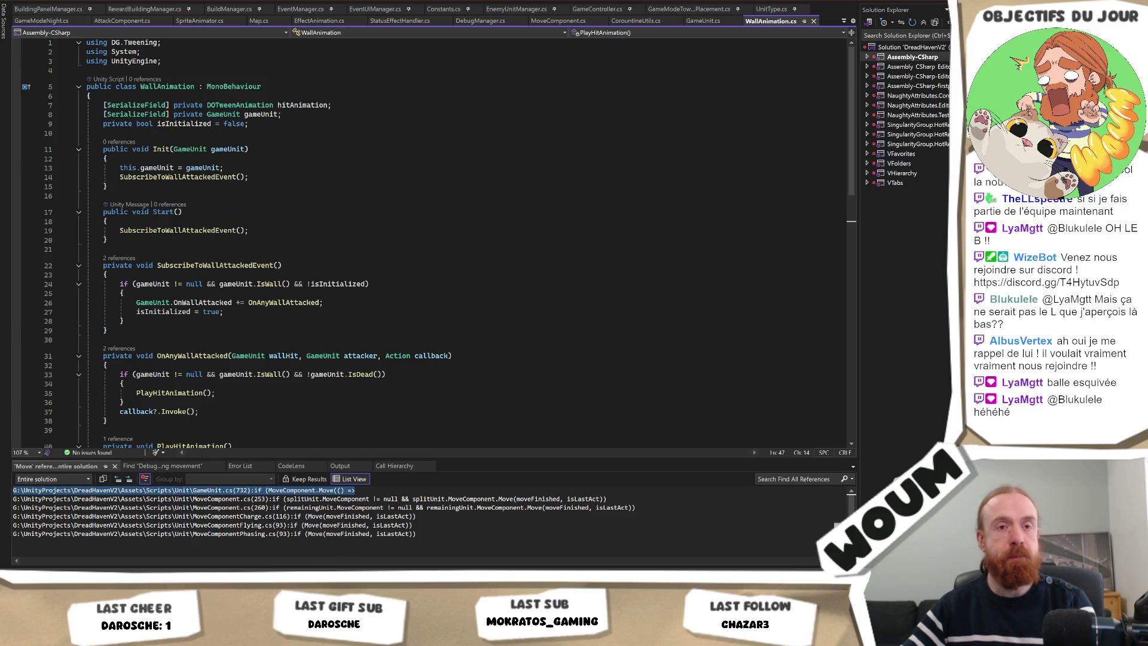
click(435, 226)
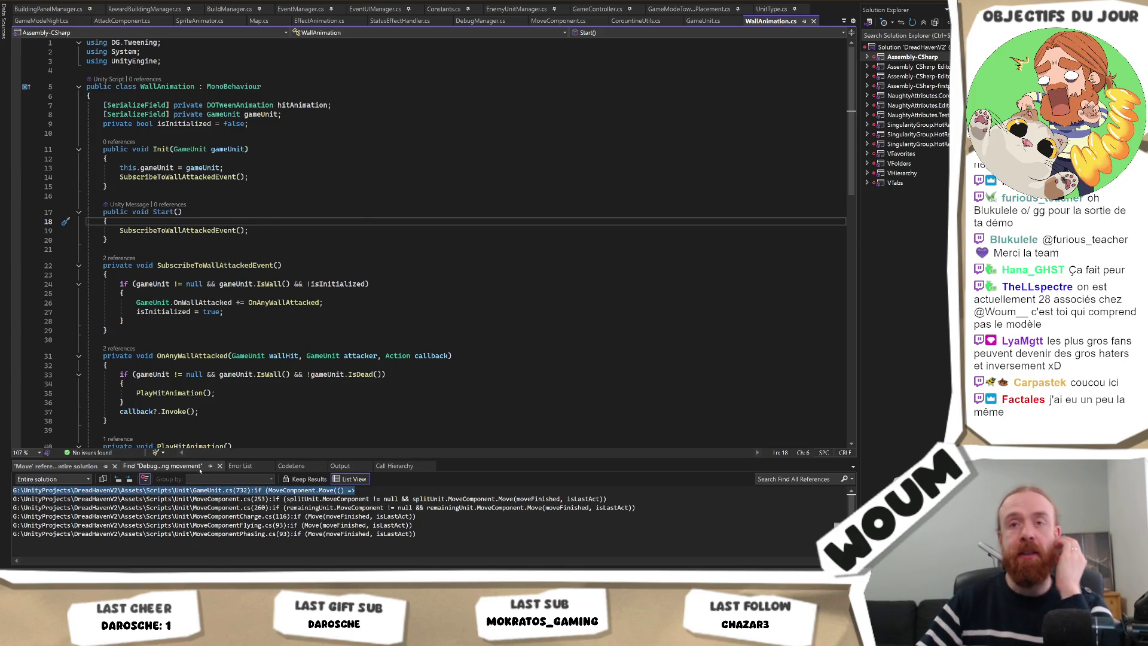
click(164, 466)
right_click(202, 531)
click(362, 267)
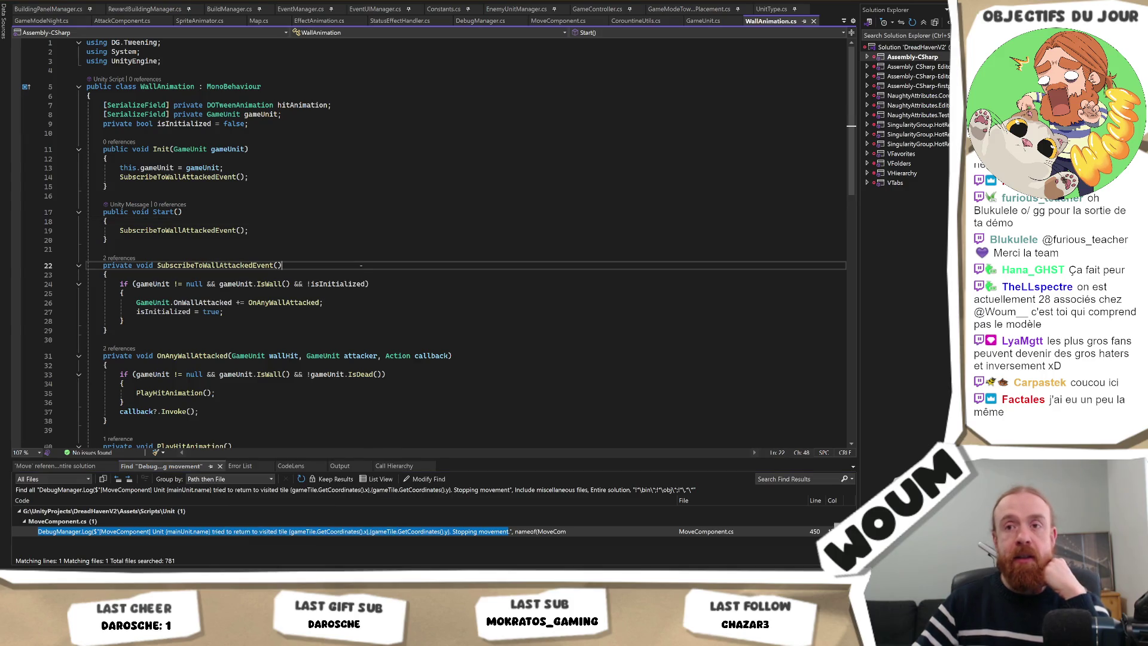
click(370, 321)
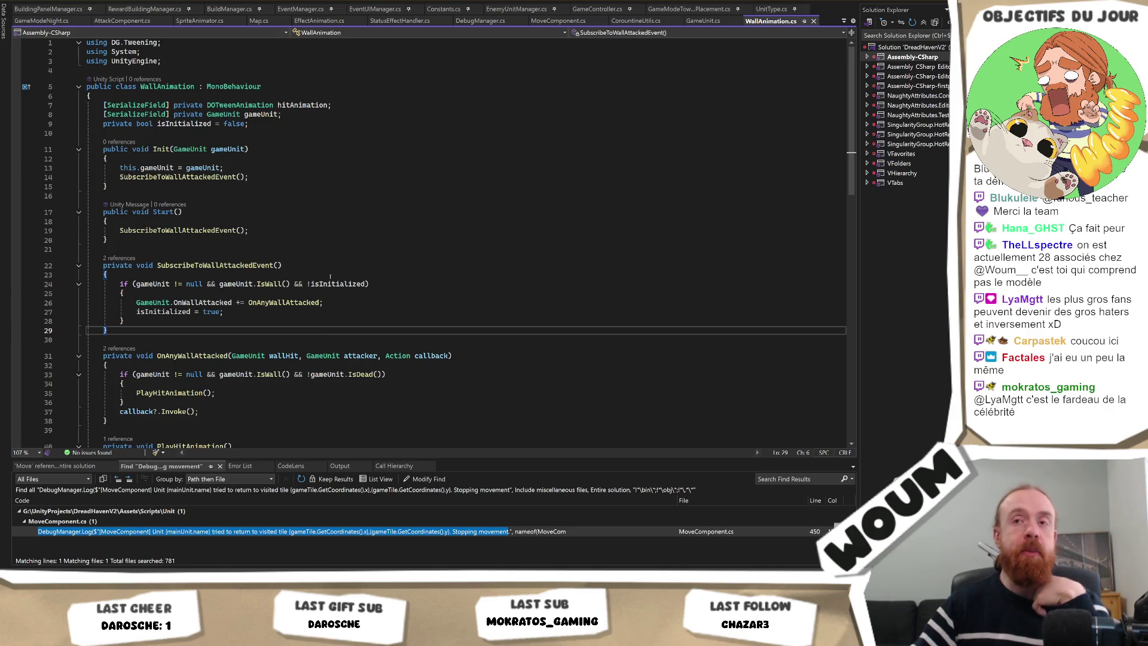
click(287, 323)
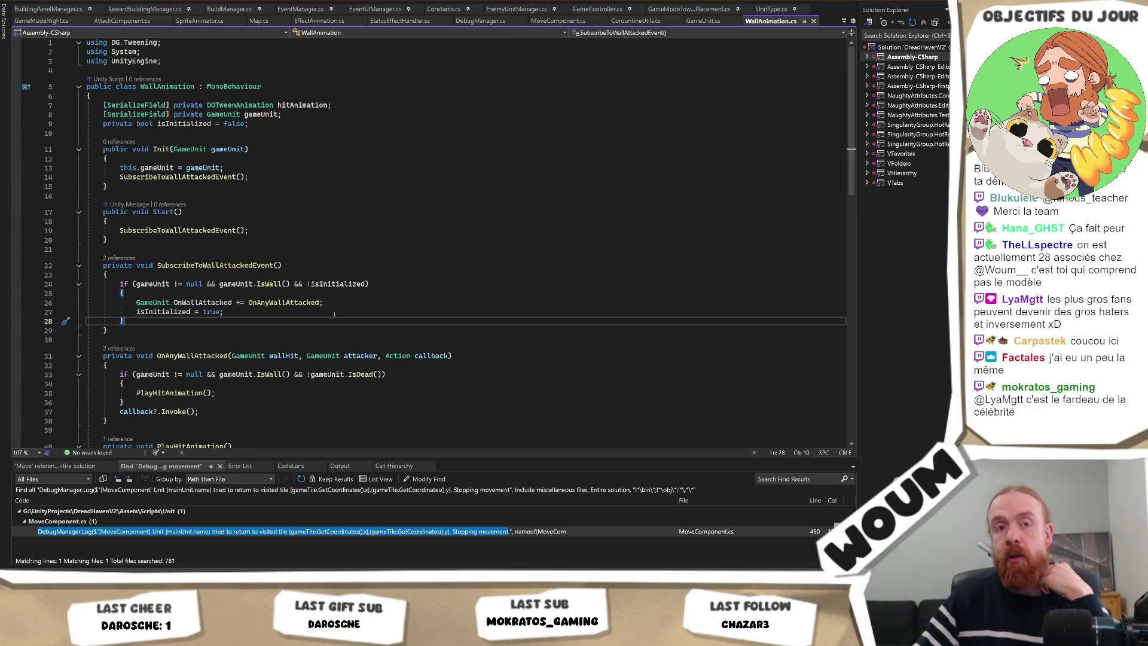
scroll(327, 324, down, 7)
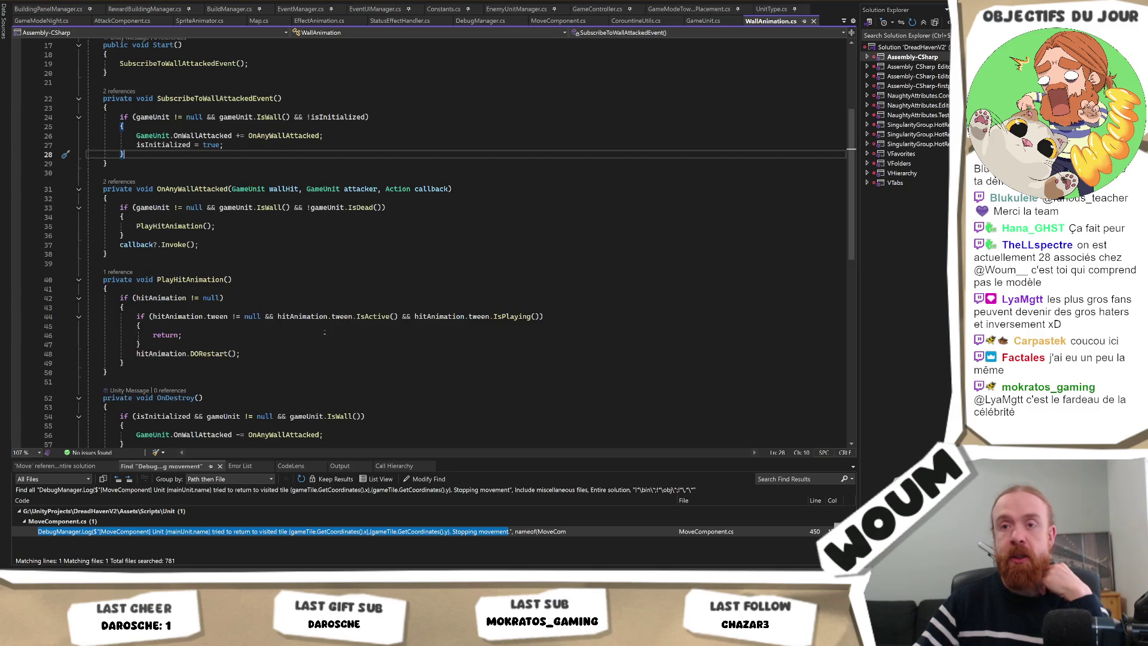
scroll(321, 340, up, 6)
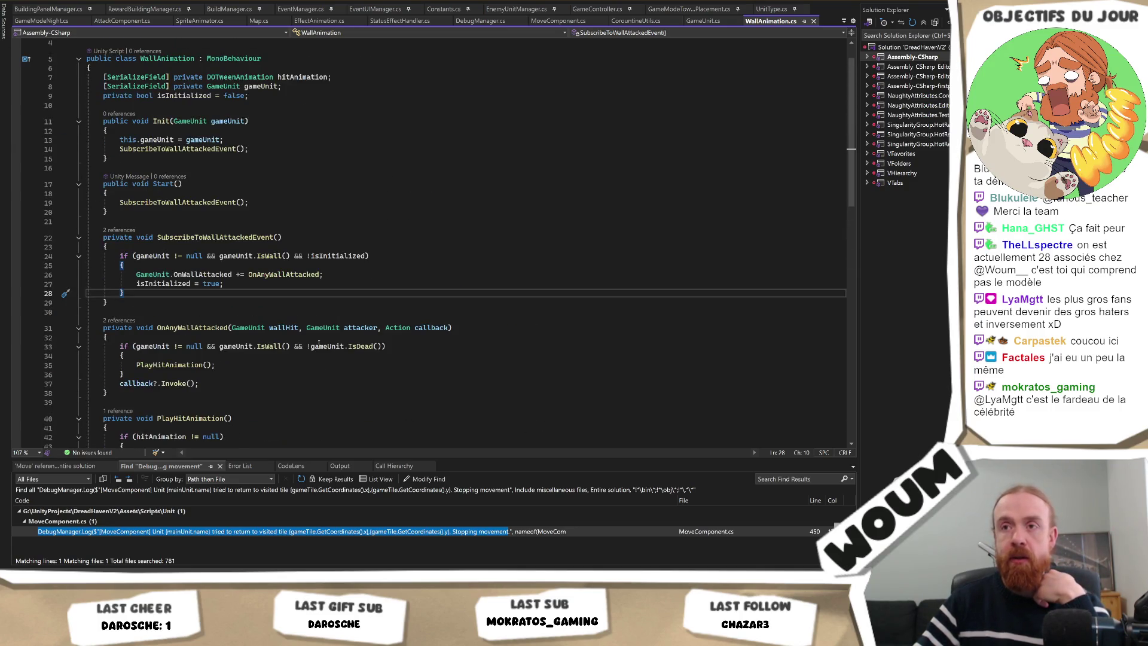
click(201, 327)
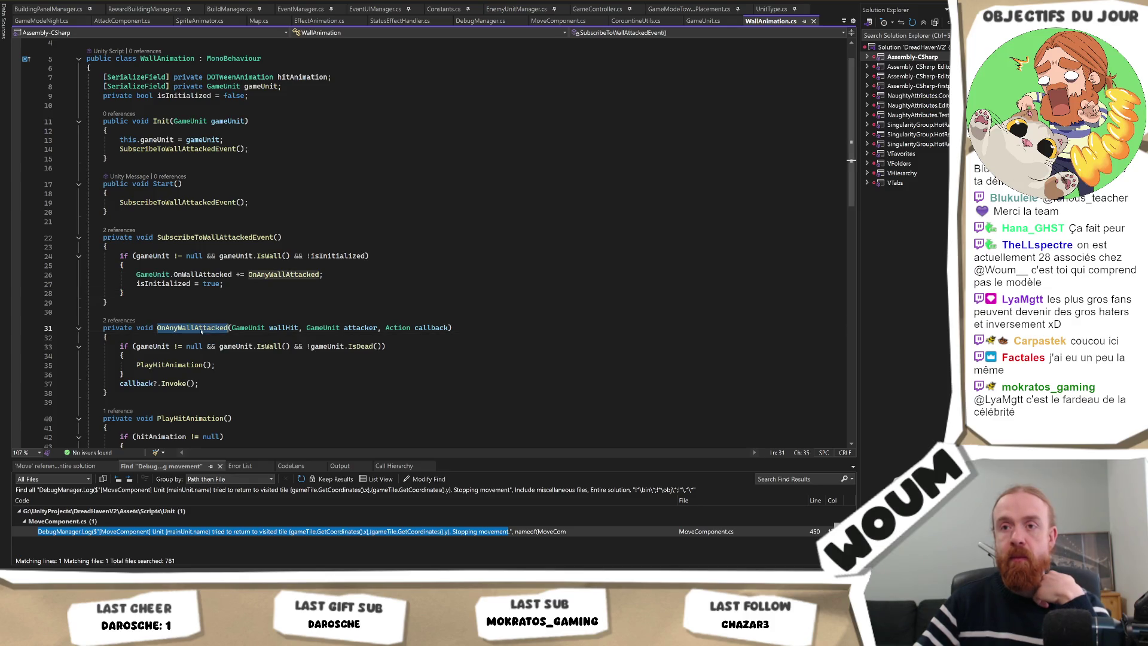
double_click(173, 365)
scroll(225, 392, down, 2)
scroll(226, 392, down, 2)
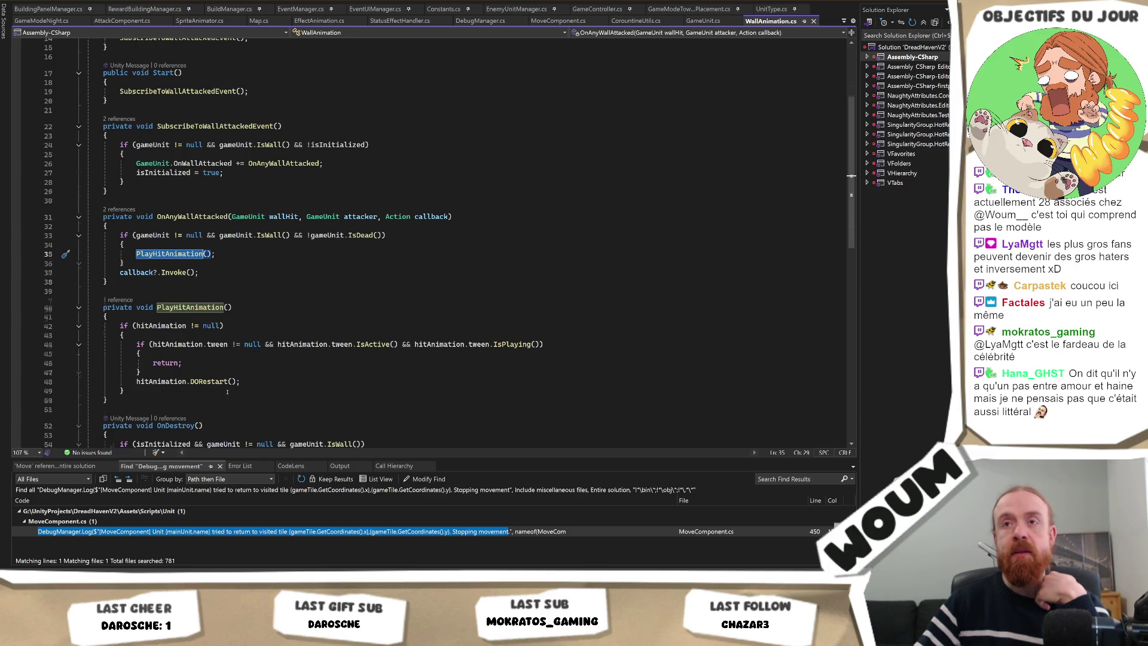
scroll(228, 392, up, 2)
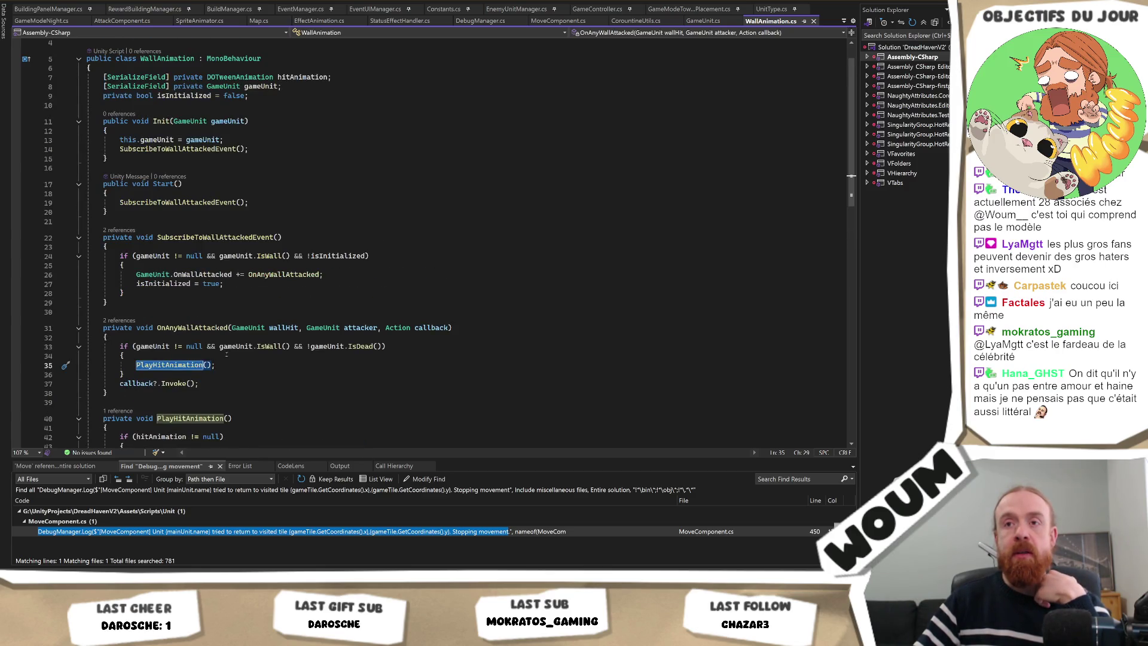
scroll(235, 357, down, 2)
scroll(235, 357, down, 3)
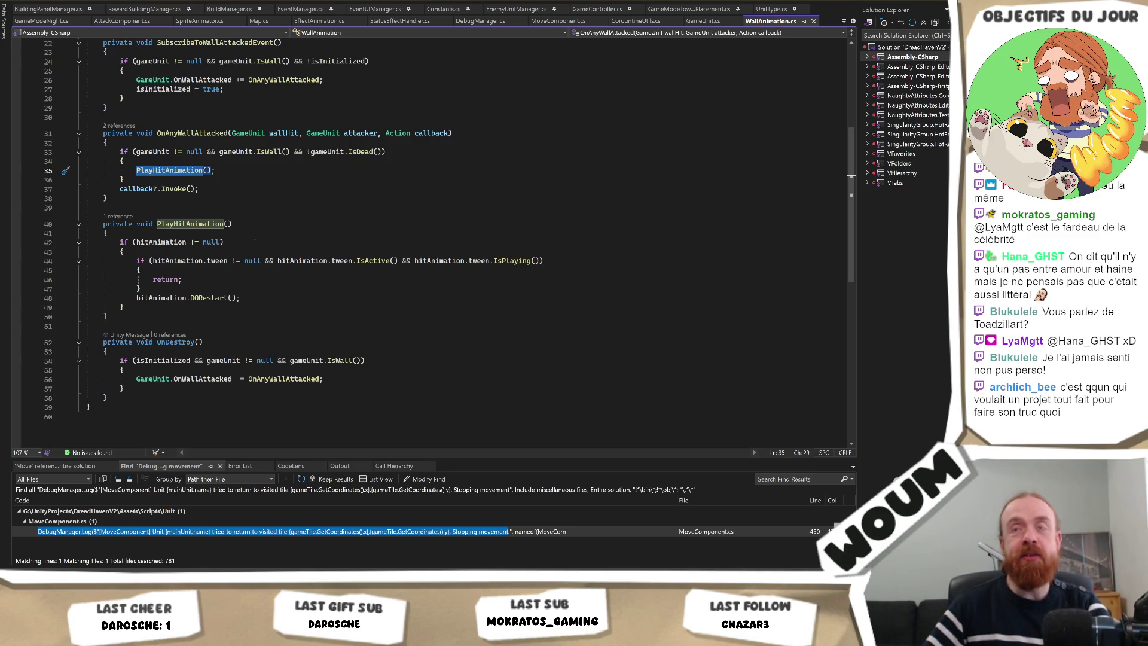
scroll(306, 226, up, 3)
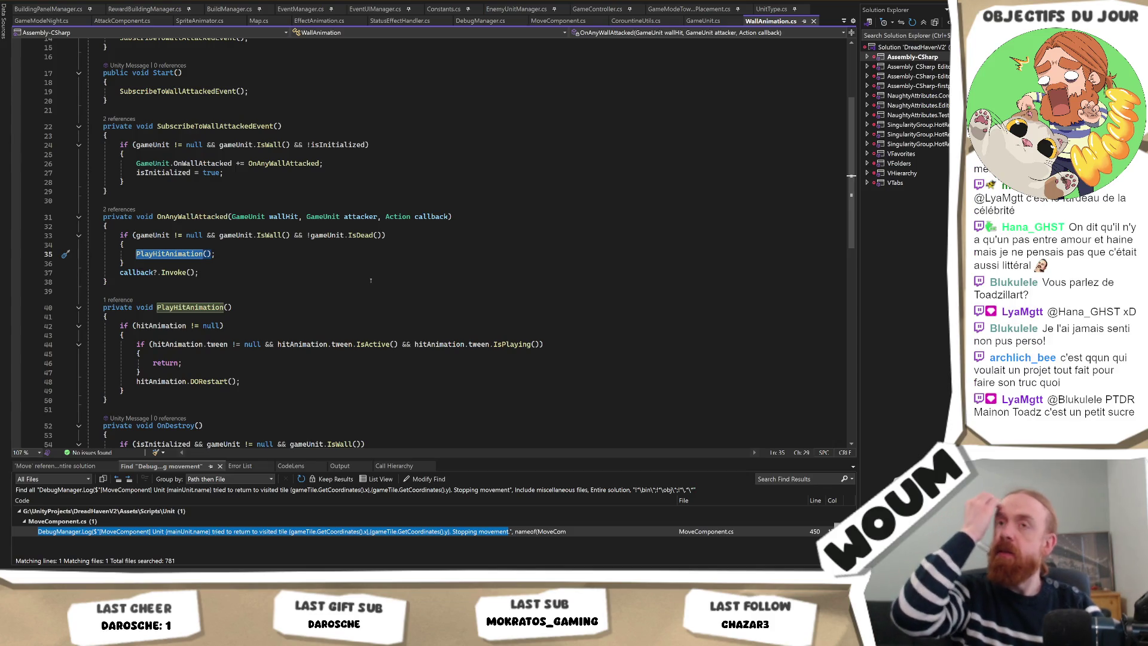
scroll(348, 272, up, 2)
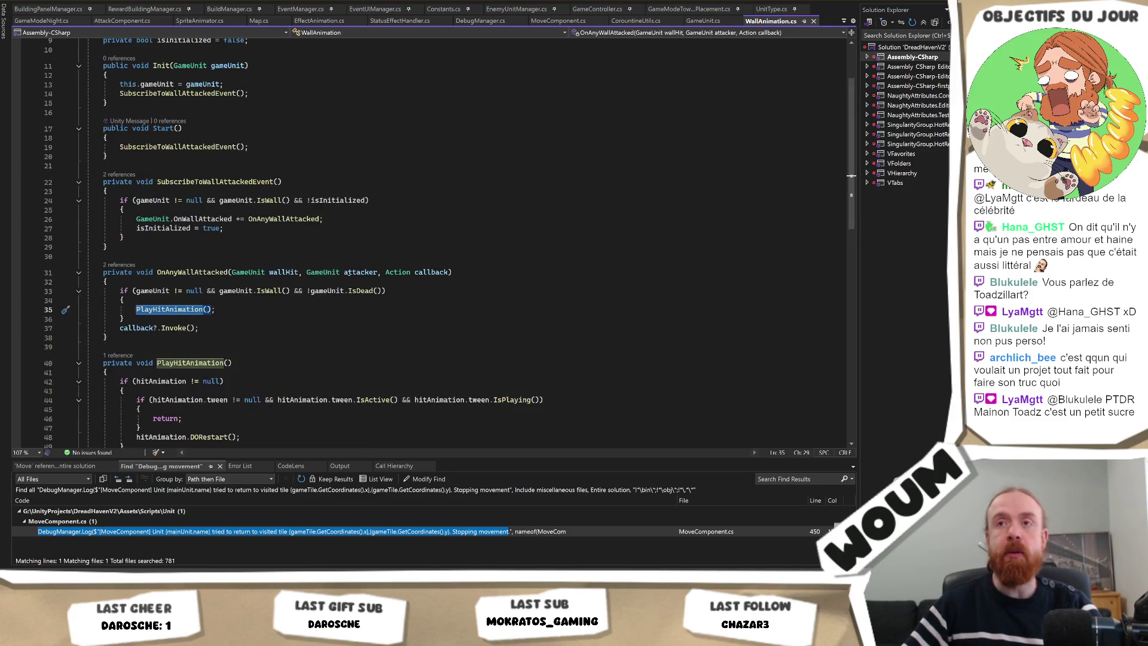
scroll(348, 272, up, 1)
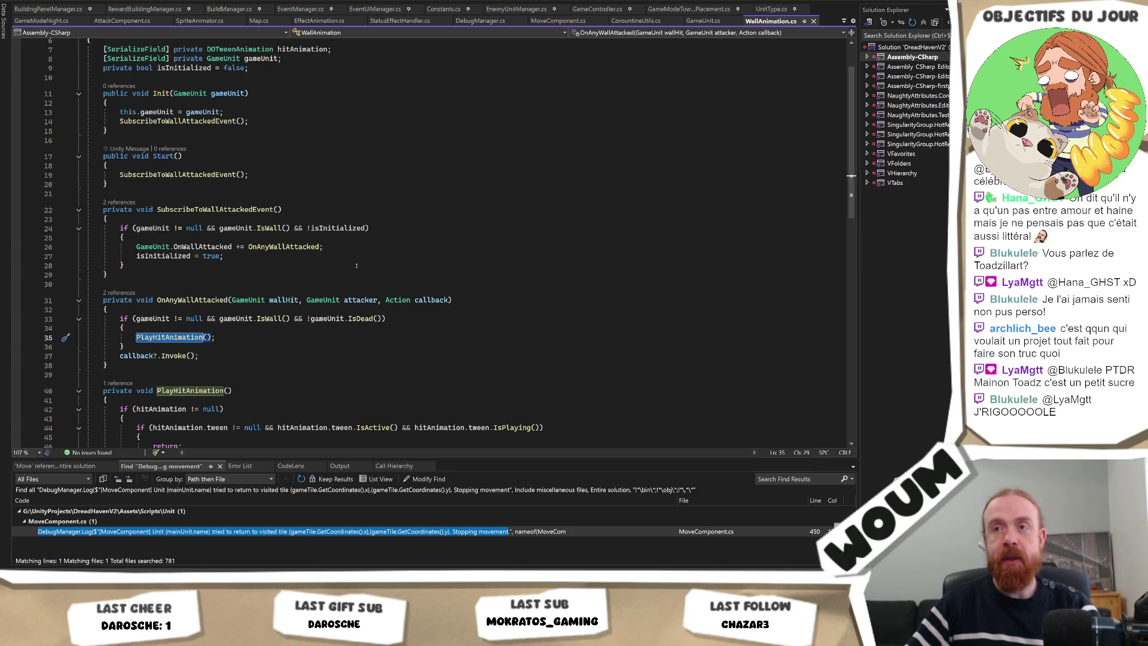
click(273, 210)
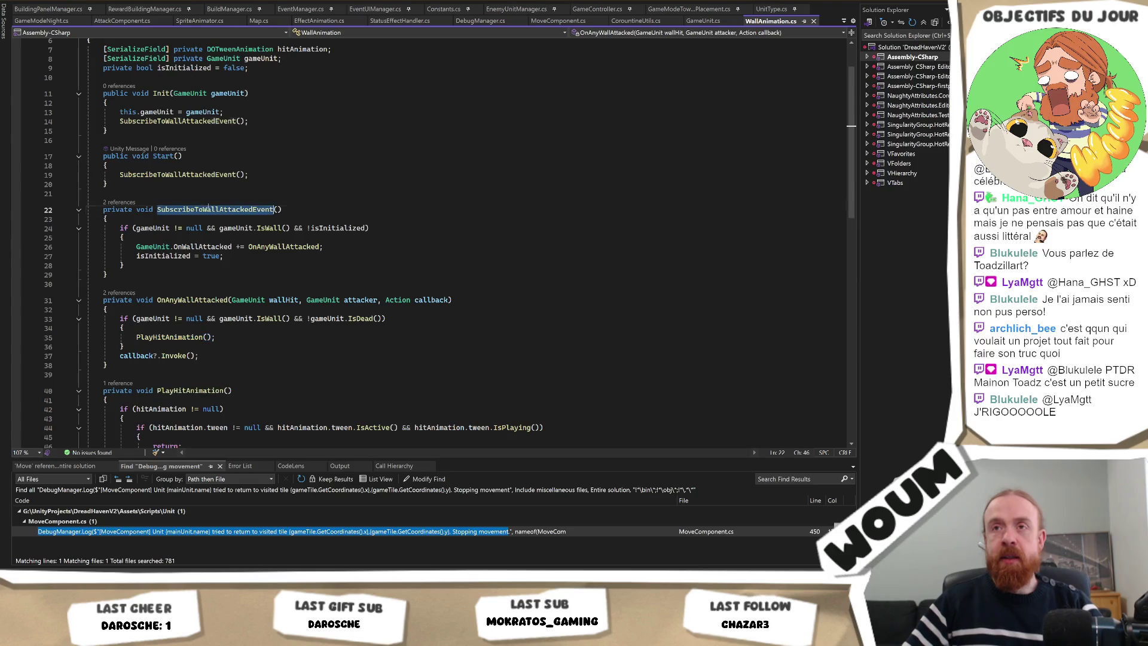
scroll(283, 377, down, 1)
scroll(284, 350, down, 5)
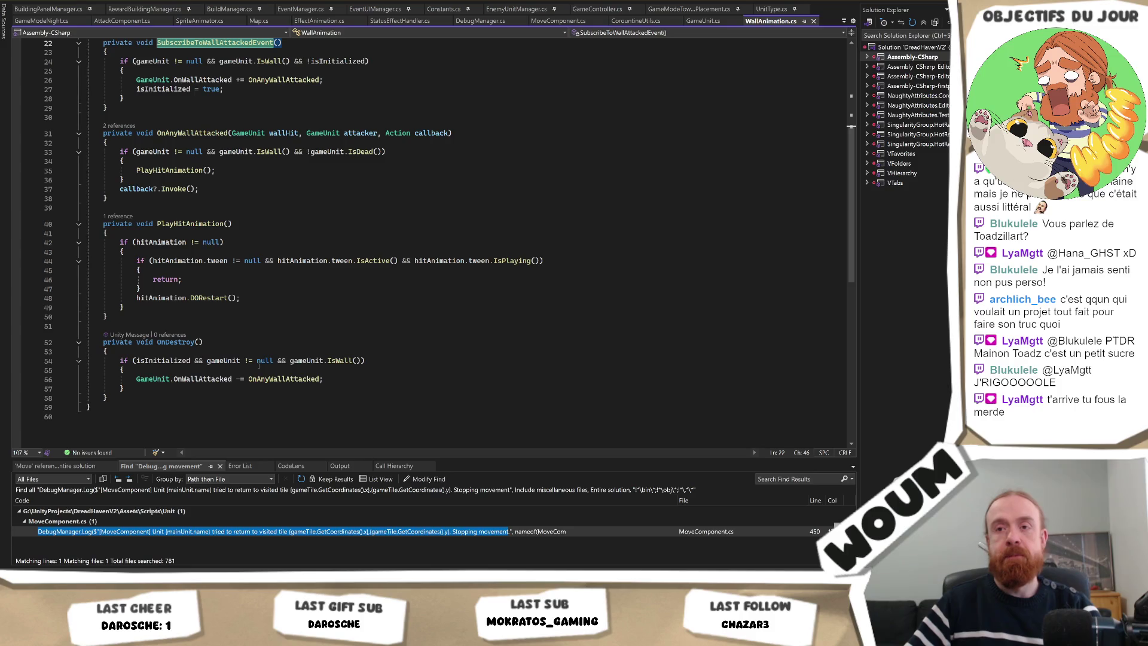
click(292, 379)
scroll(257, 269, up, 3)
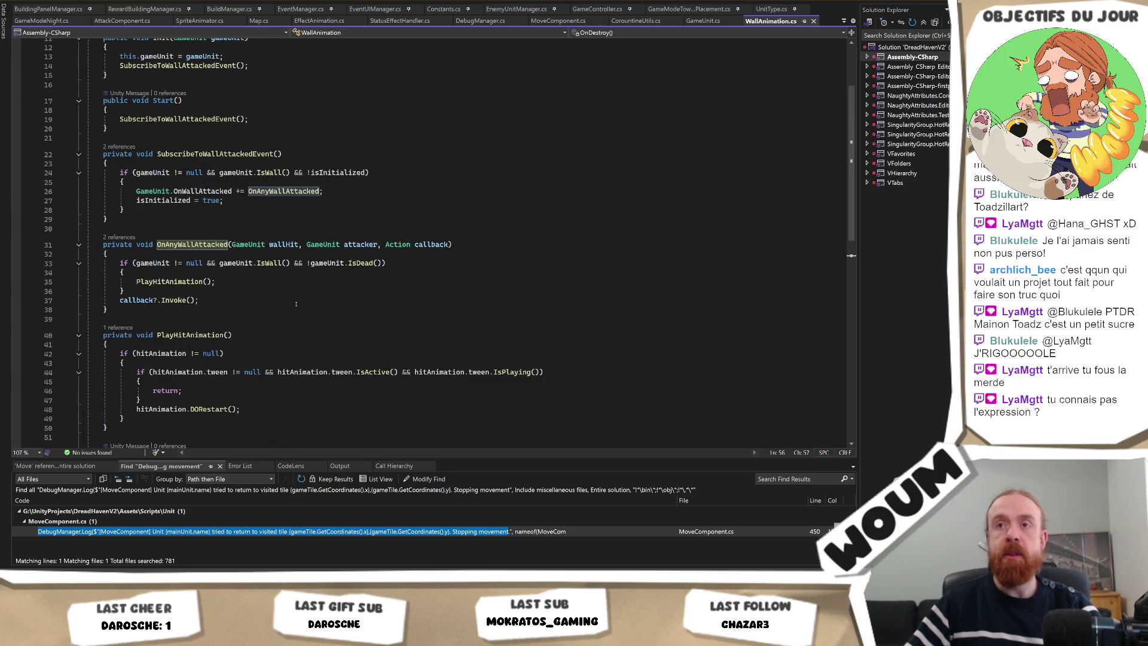
click(206, 191)
scroll(206, 247, up, 2)
Find all references to OnWallAttacked and open the GameUnit.cs reference
right_click(206, 247)
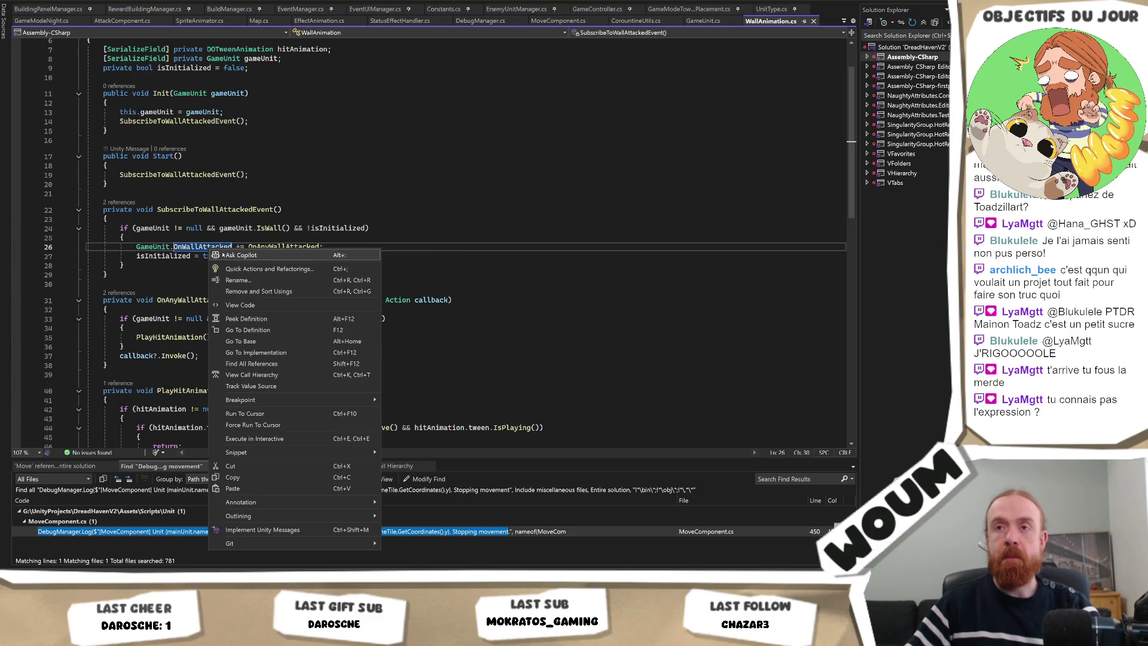
click(308, 363)
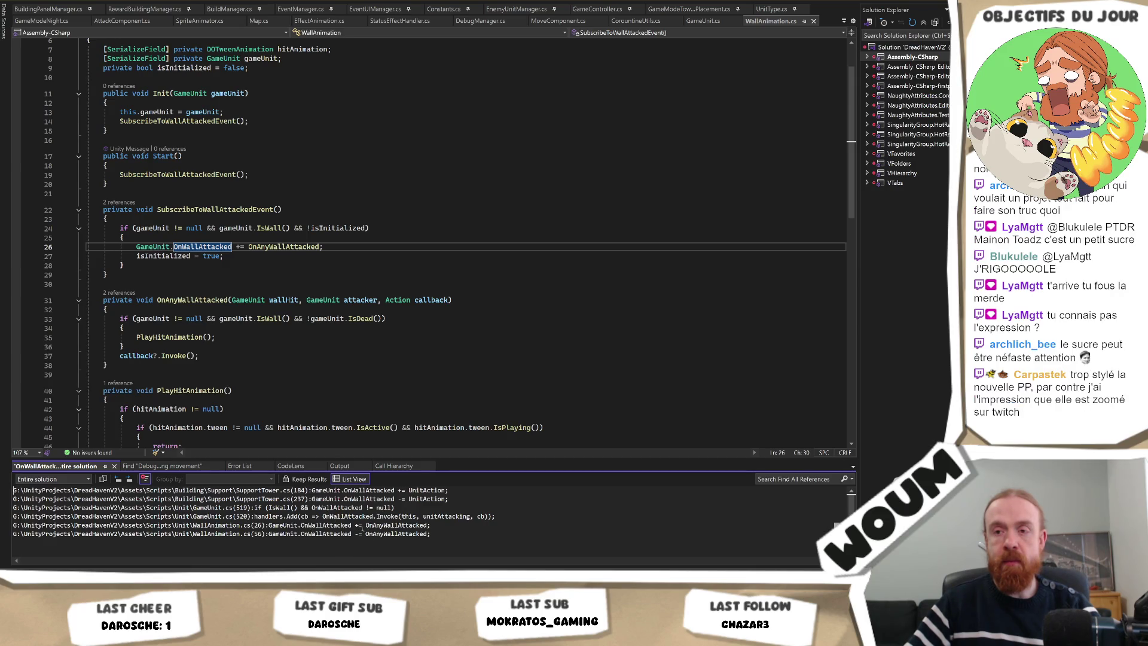
double_click(309, 507)
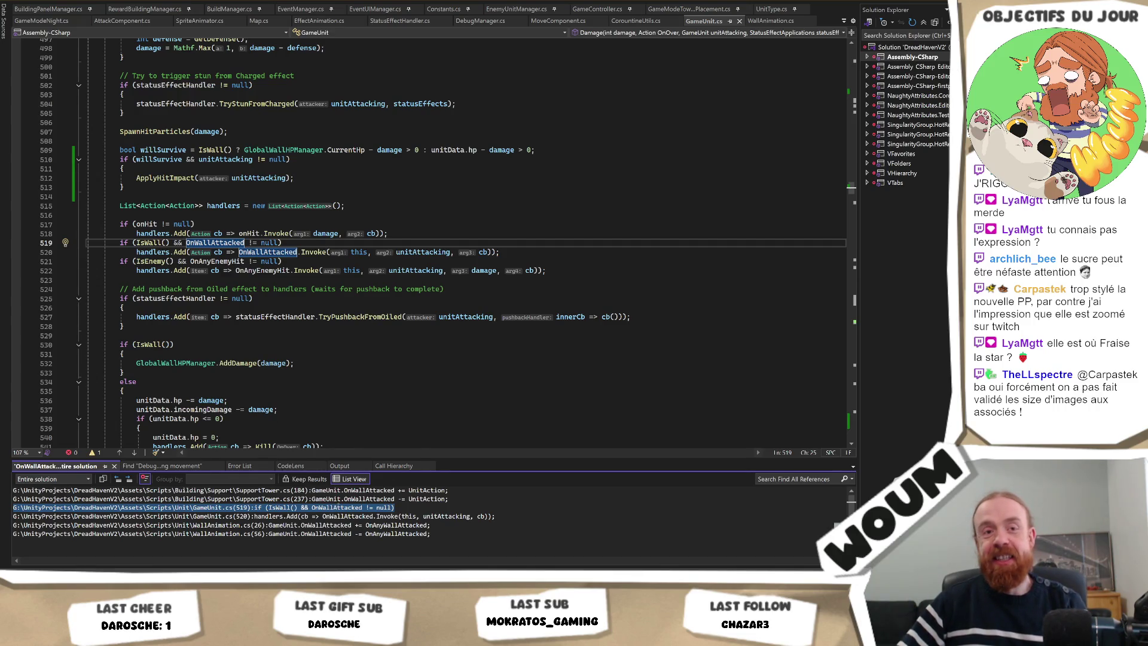
Review the SupportTower.cs unsubscribe, GameUnit.cs lines 519–520, and the WallAnimation.cs subscription
double_click(337, 499)
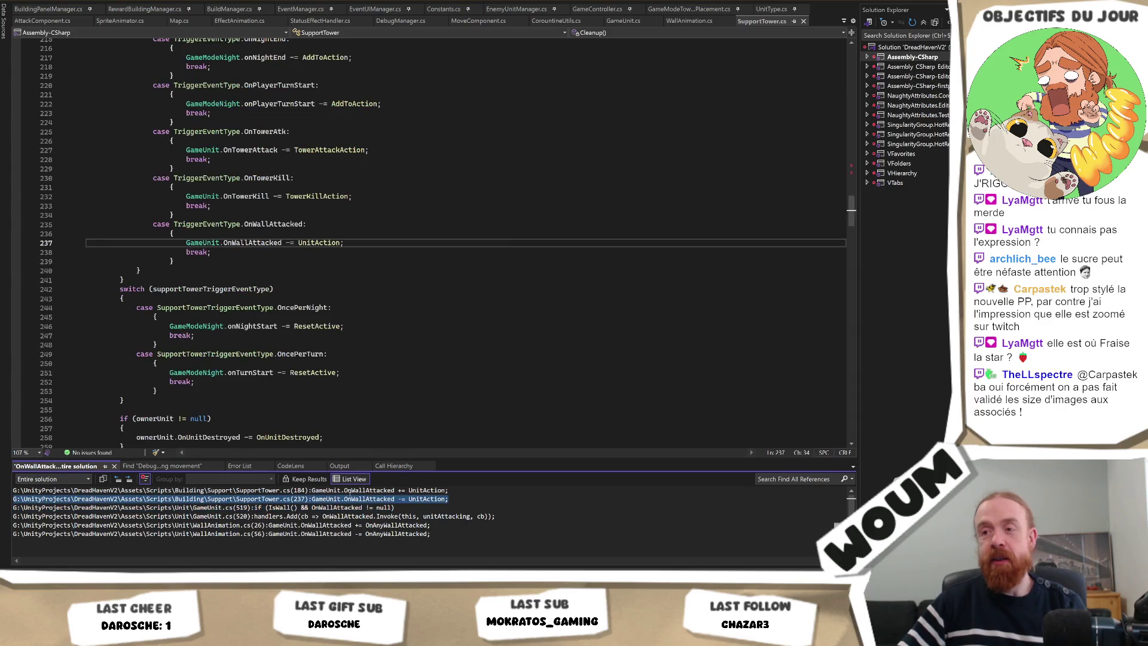
click(361, 499)
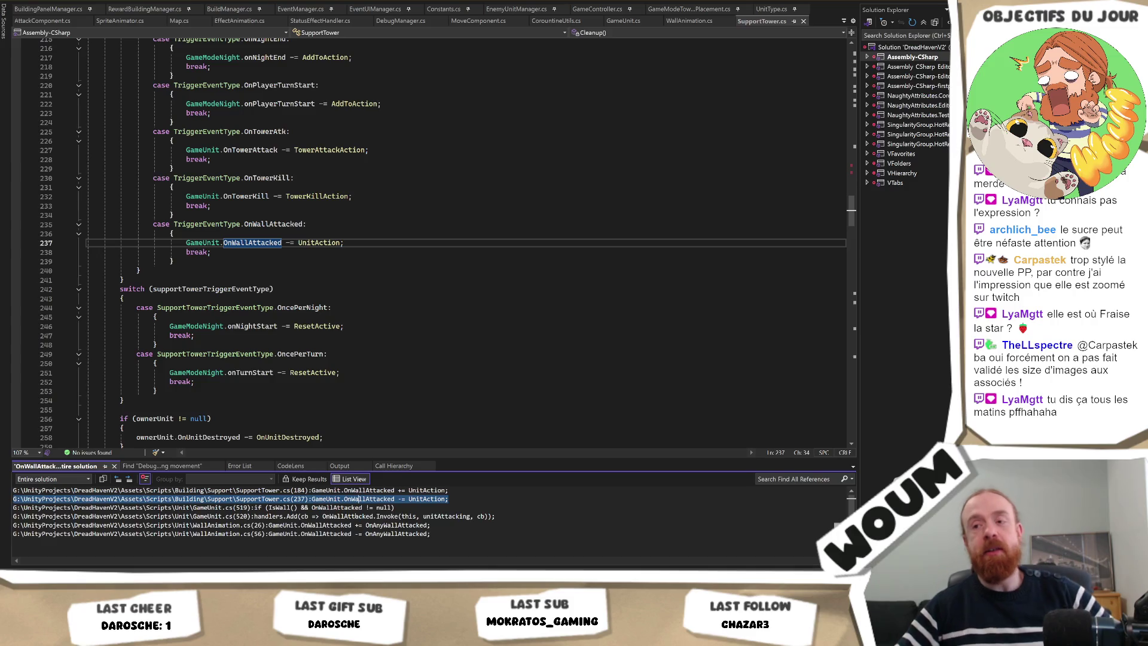
double_click(337, 507)
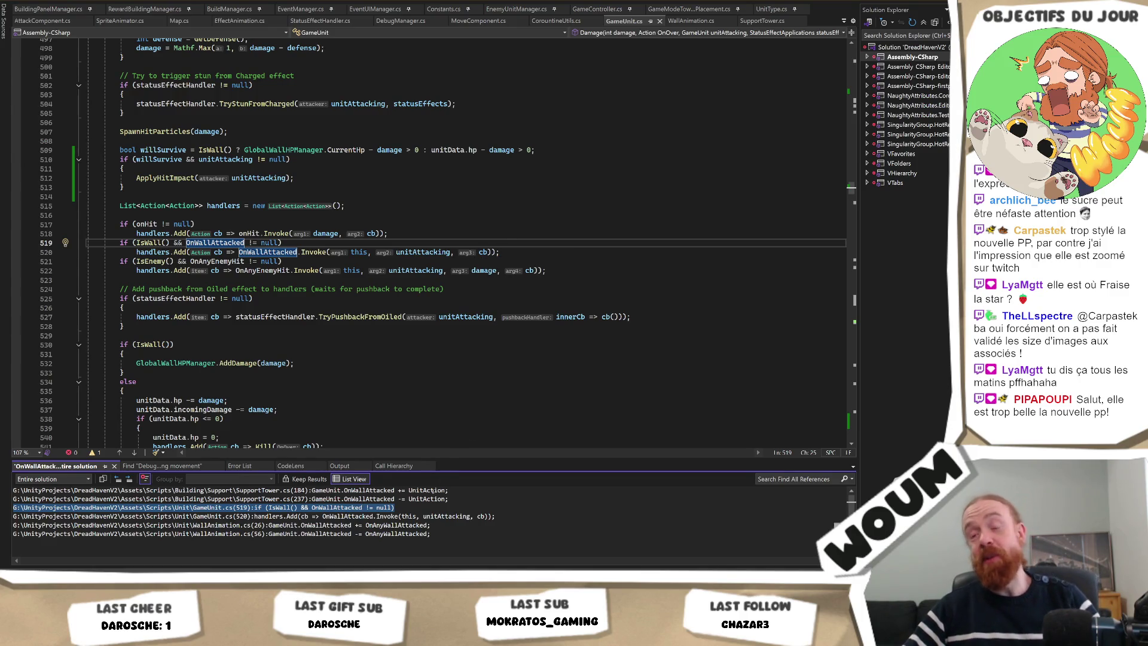
double_click(421, 516)
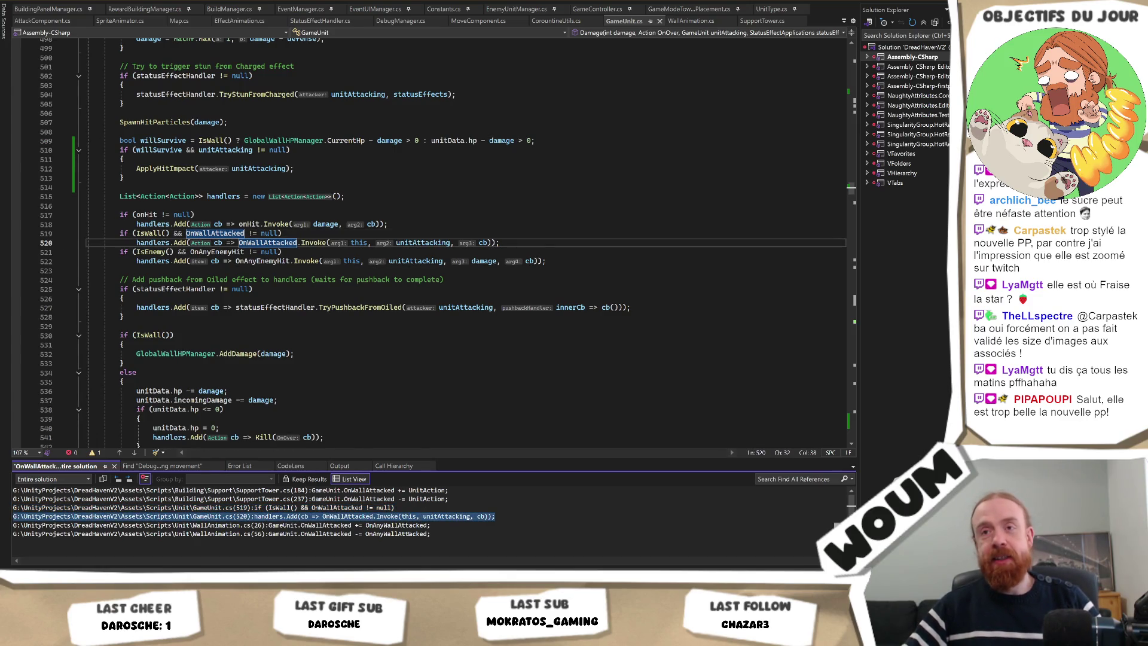
double_click(407, 525)
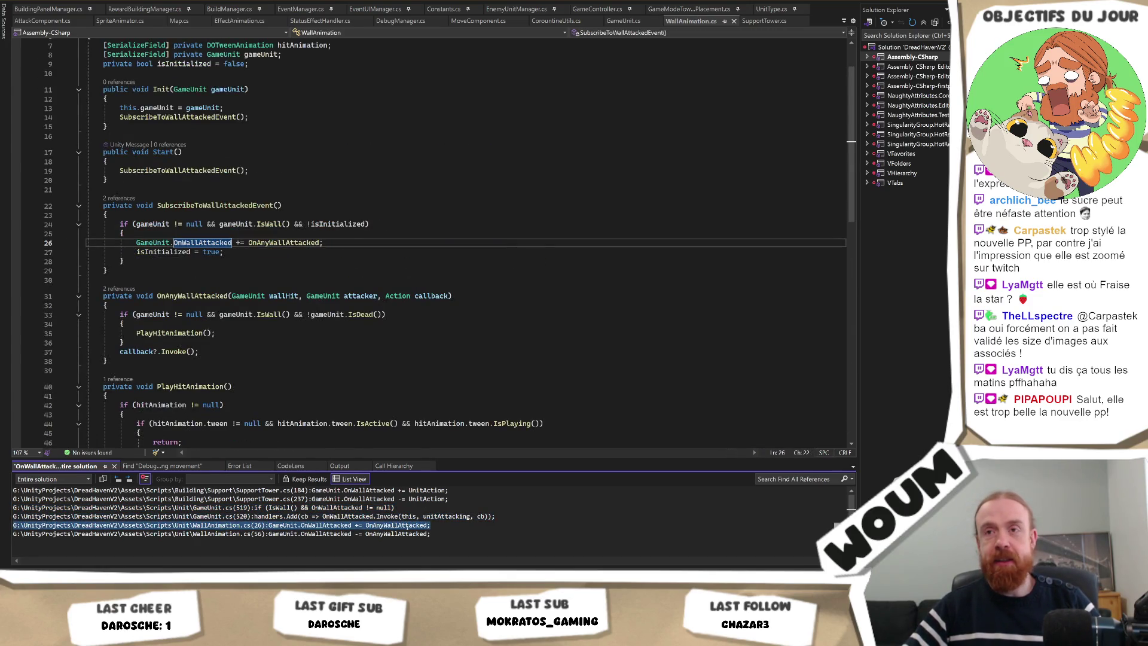
scroll(352, 298, up, 2)
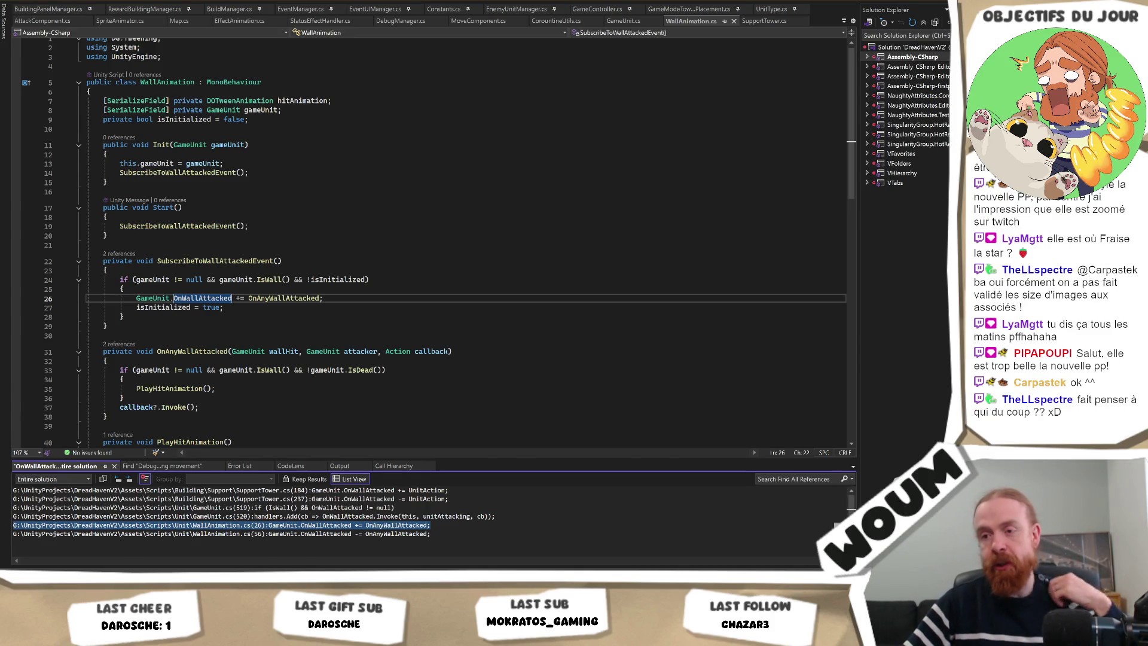
key(alt+Tab)
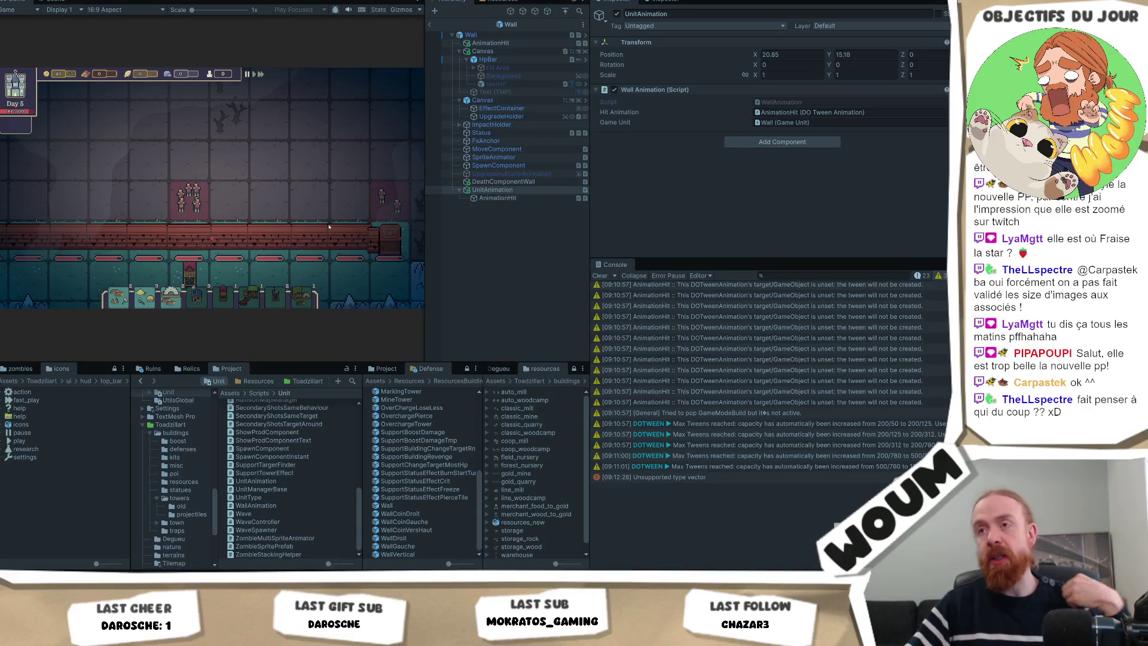
Delete the extra AnimationHit object from the Wall prefab and save the prefab
click(522, 43)
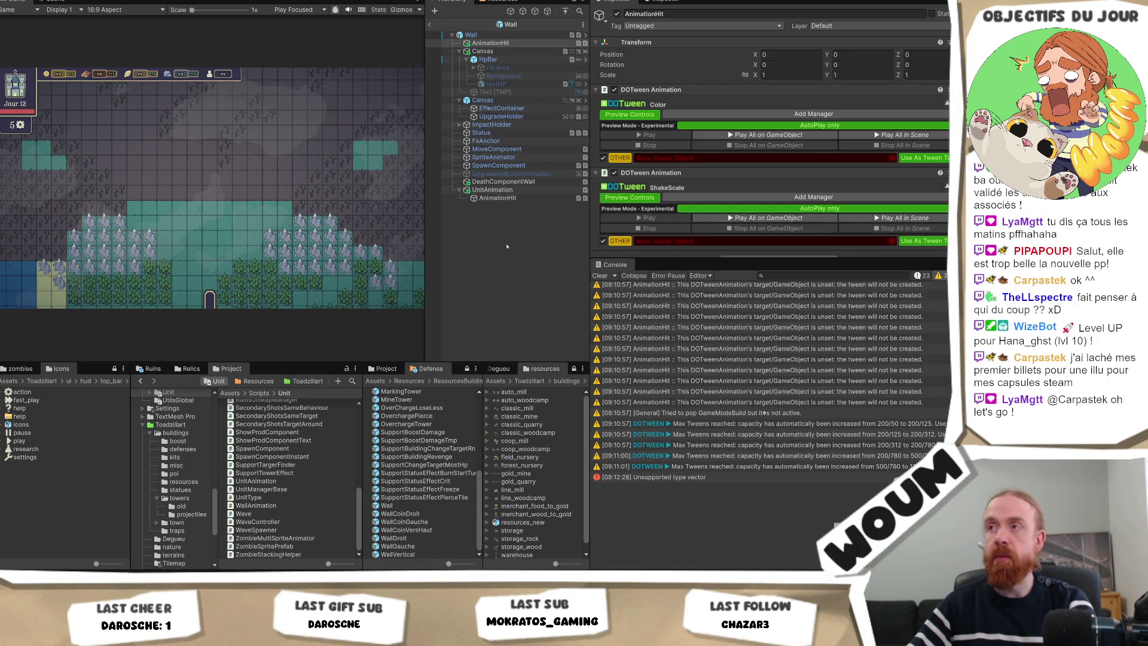
scroll(704, 184, down, 1)
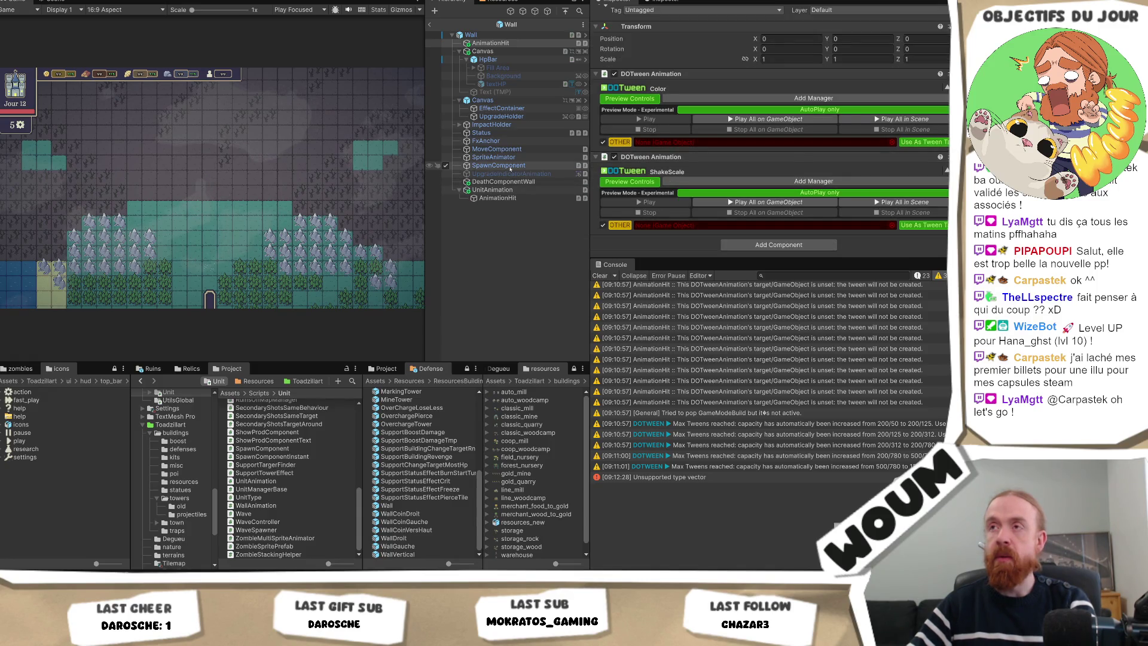
key(Delete)
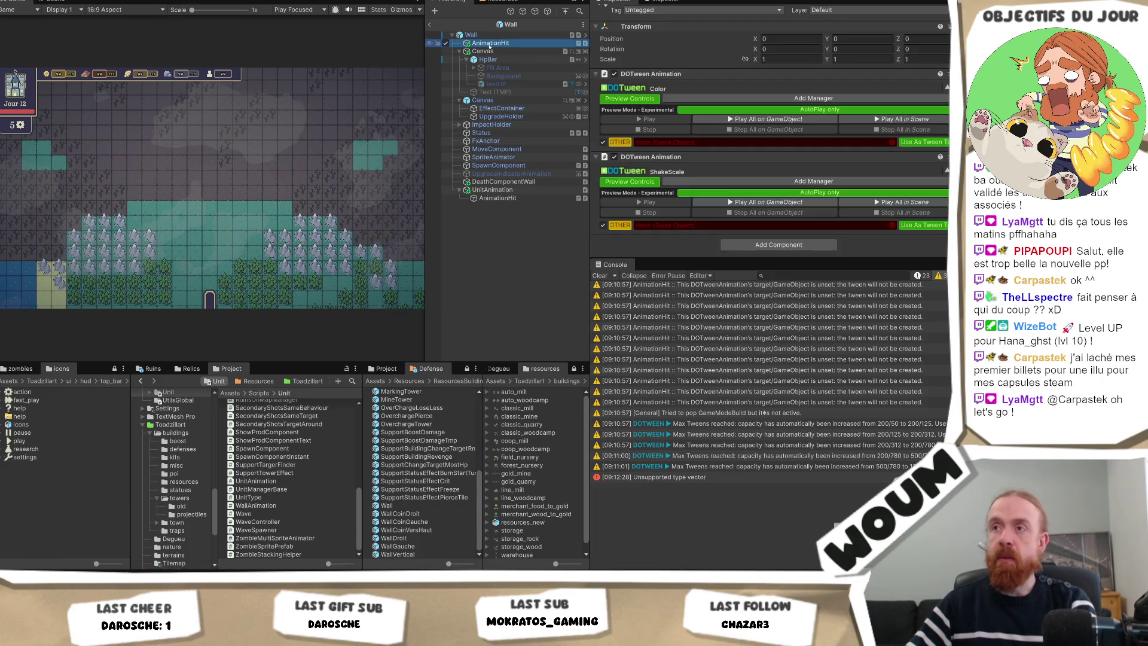
key(ctrl+s)
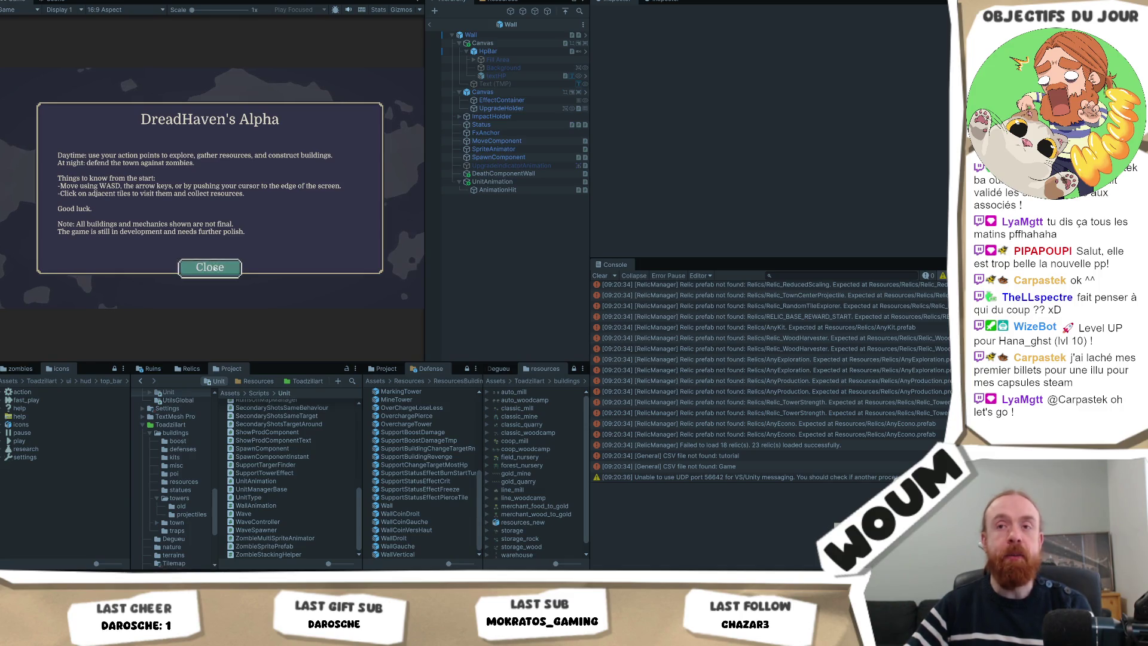
Dismiss the DreadHaven alpha notice and place the town center on the map
click(210, 266)
click(211, 266)
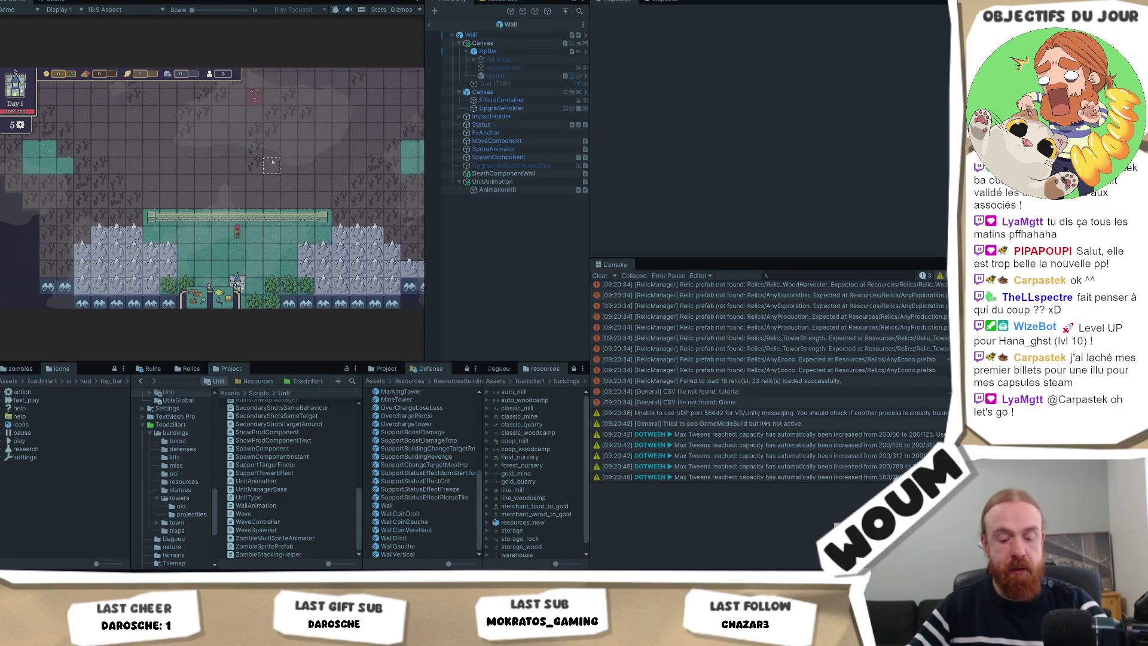
mouse_move(289, 197)
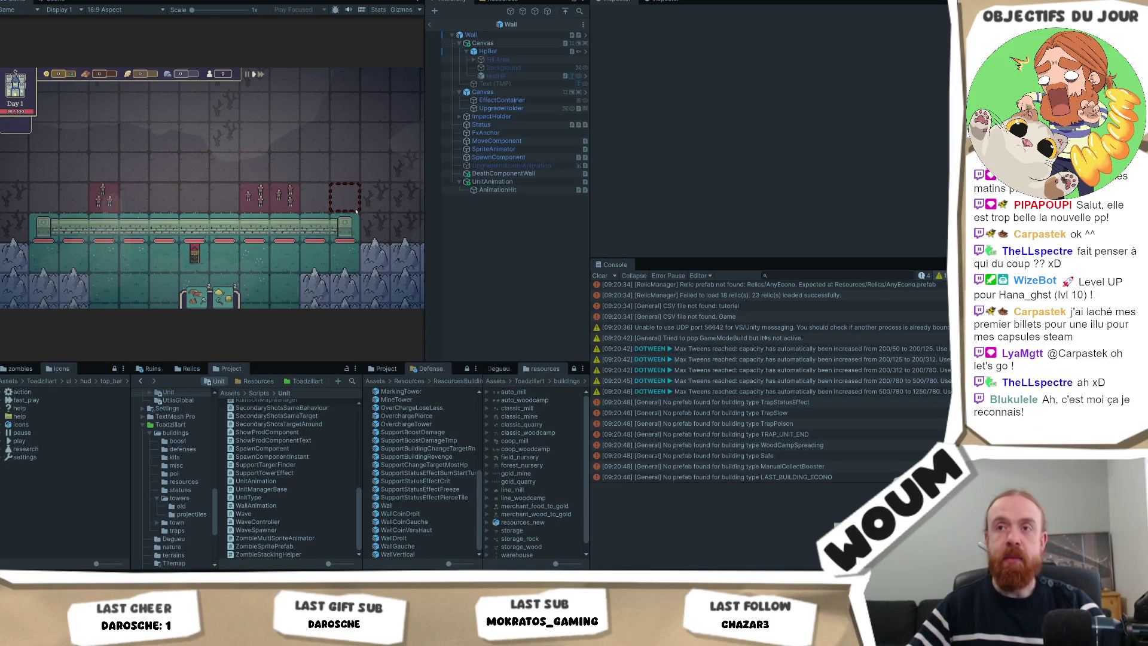
mouse_move(357, 216)
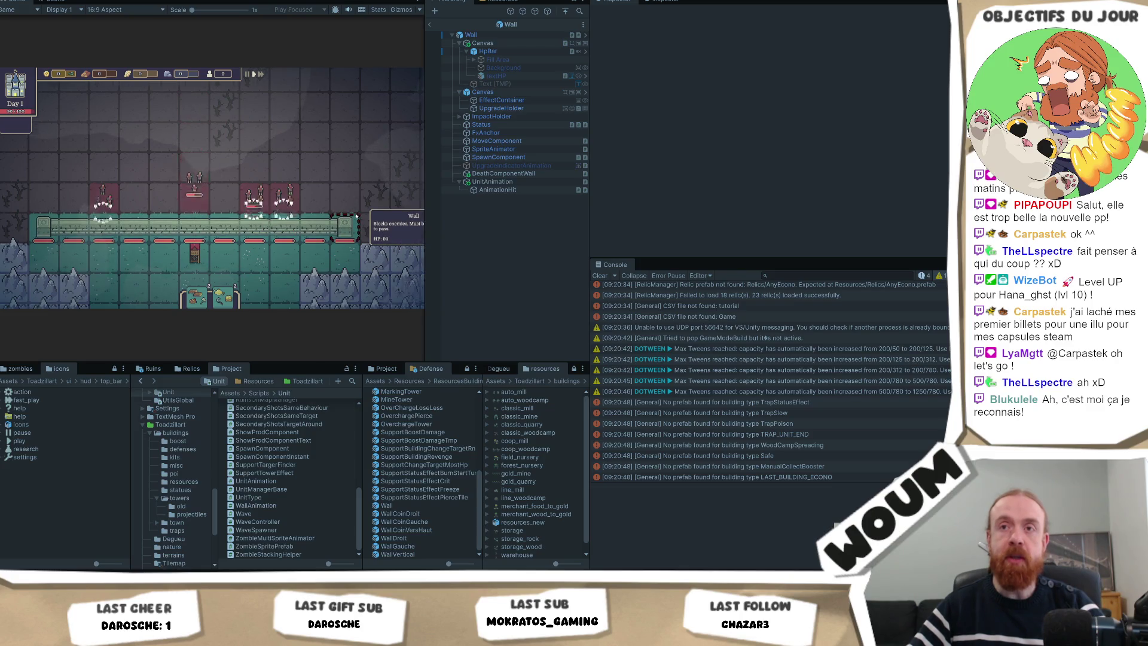
scroll(357, 215, down, 2)
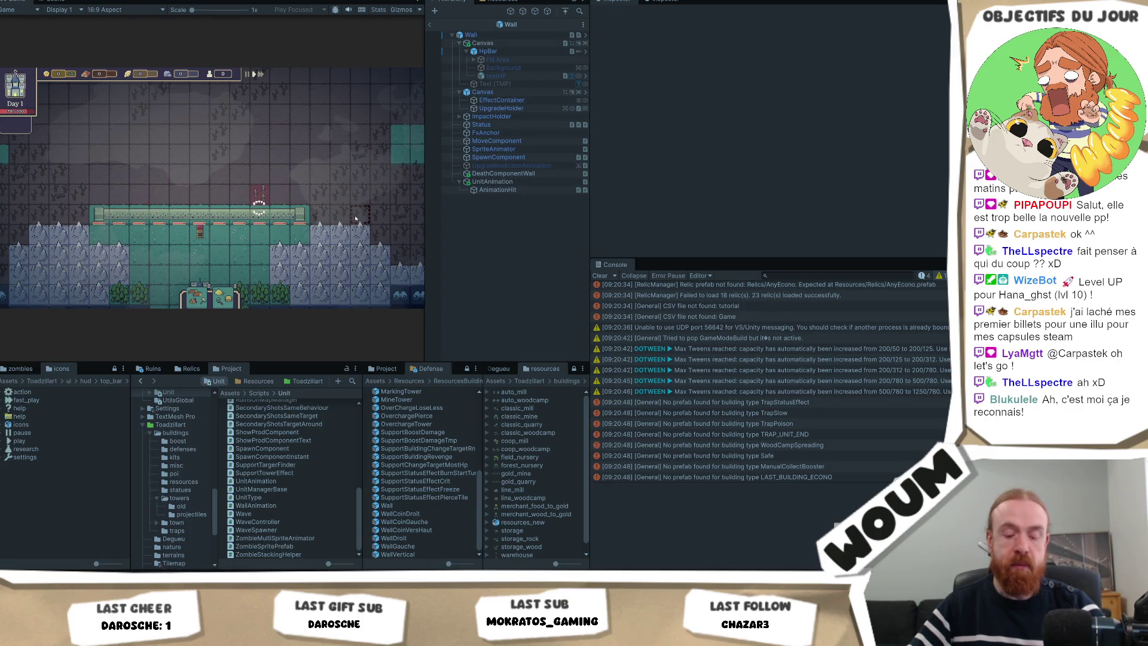
Take the Harvest Camp and House kit, then inspect the wall's DeathComponentWall and UnitAnimation objects
click(224, 245)
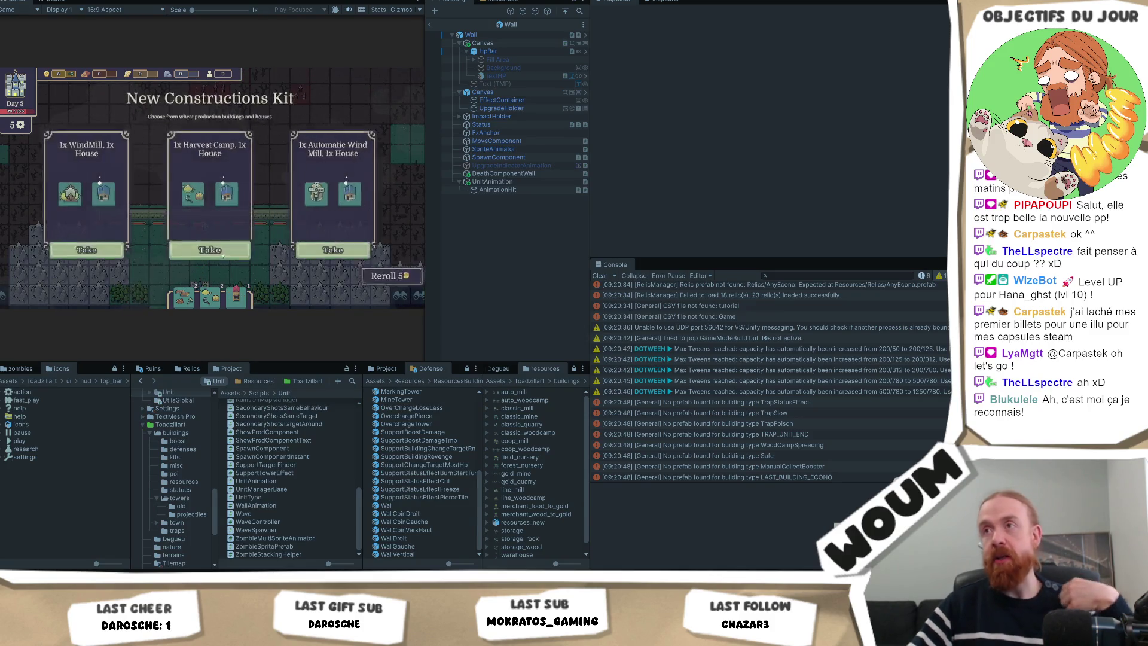
click(212, 243)
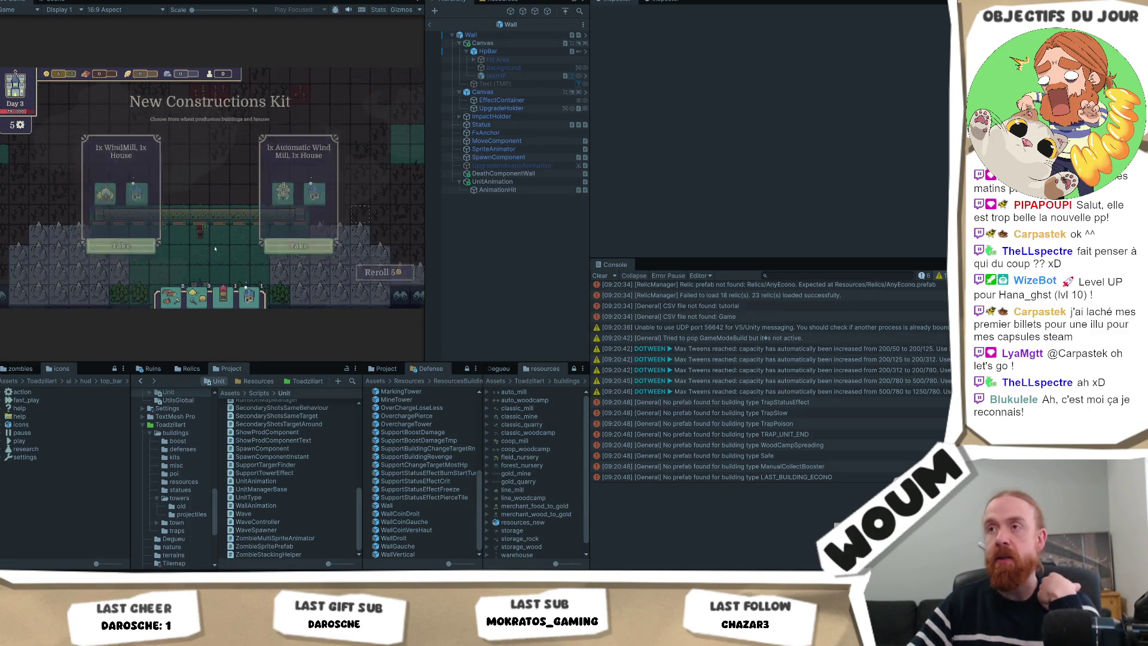
click(508, 175)
click(509, 182)
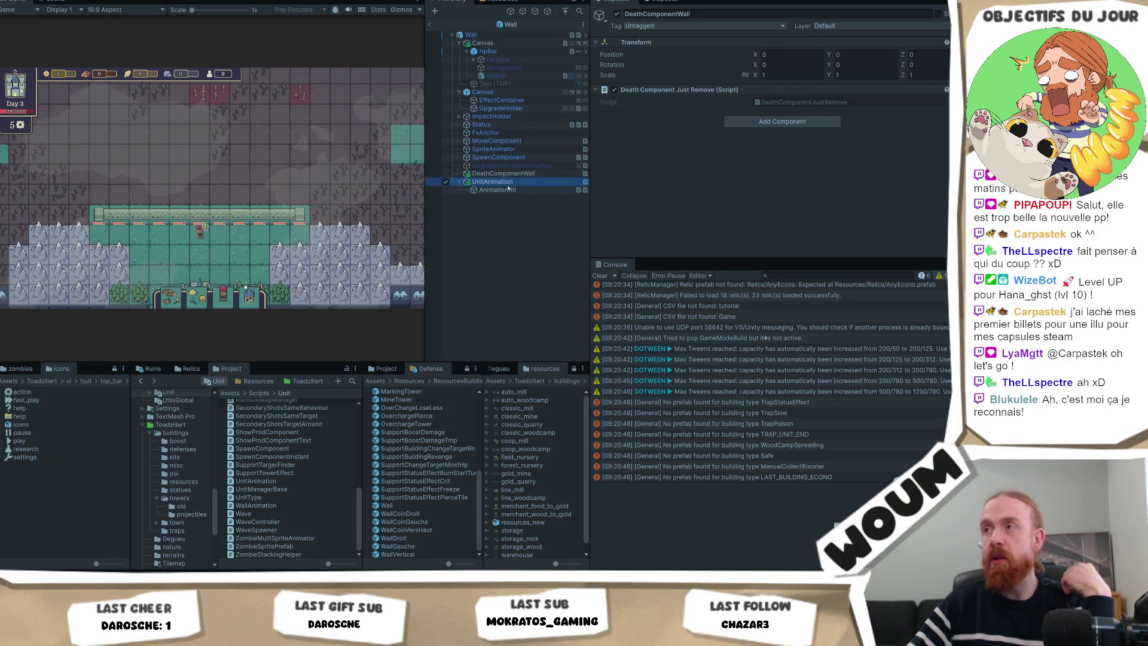
Inspect the Wall's hit animation objects, the ImpactHolder Sprite and the root Game Unit settings
click(825, 112)
click(835, 123)
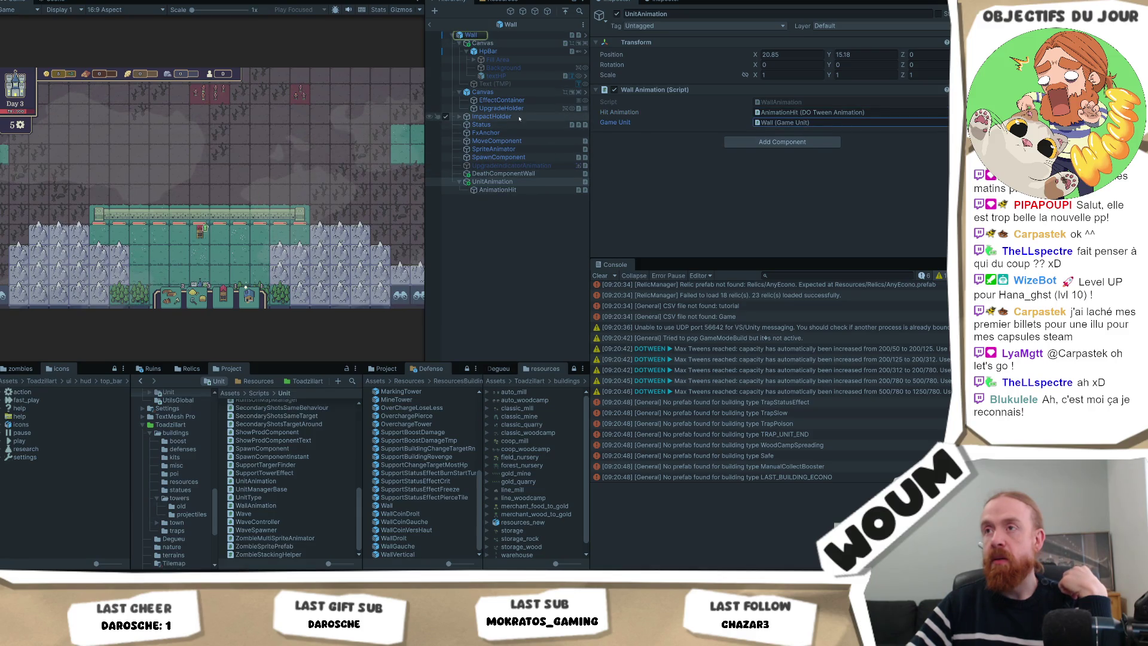
click(461, 117)
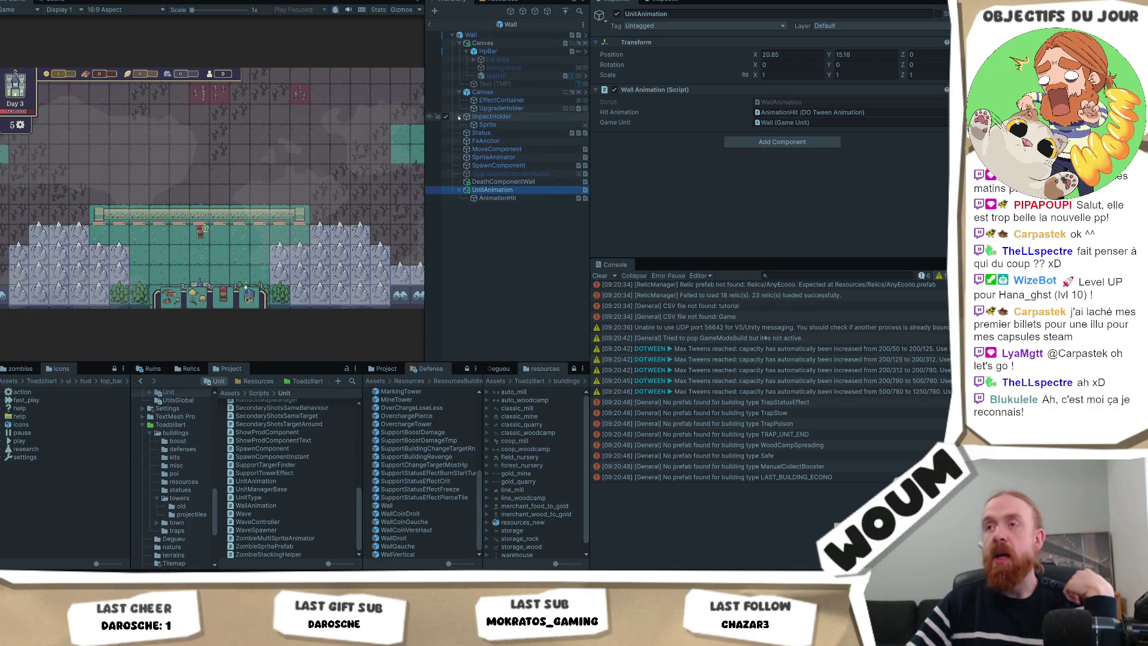
click(509, 124)
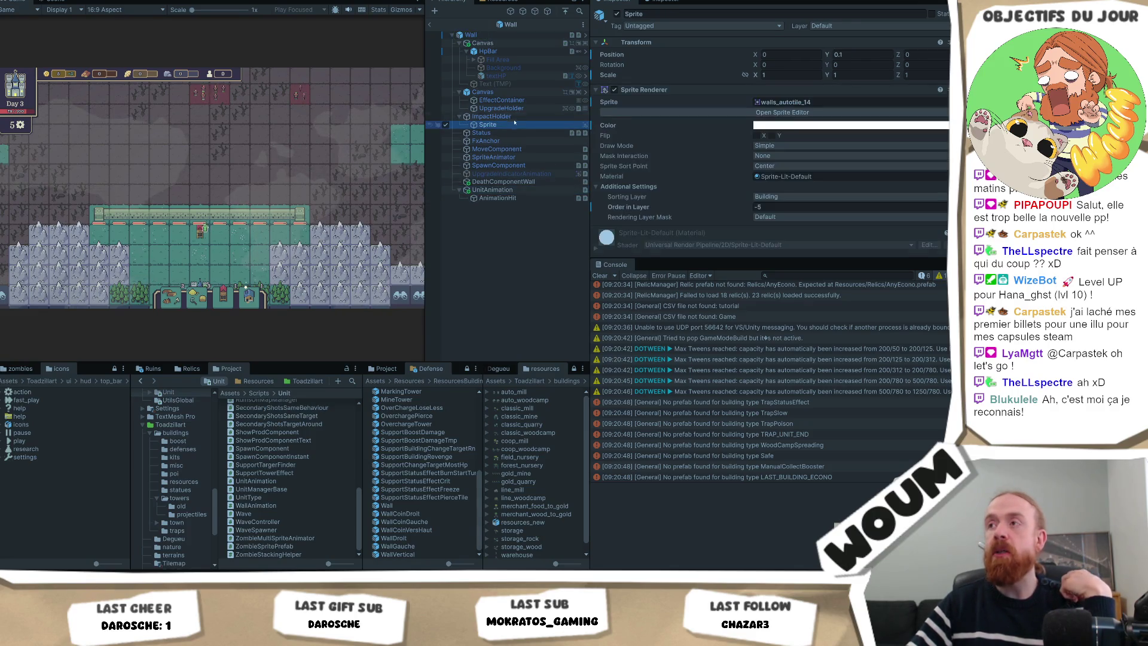
click(479, 35)
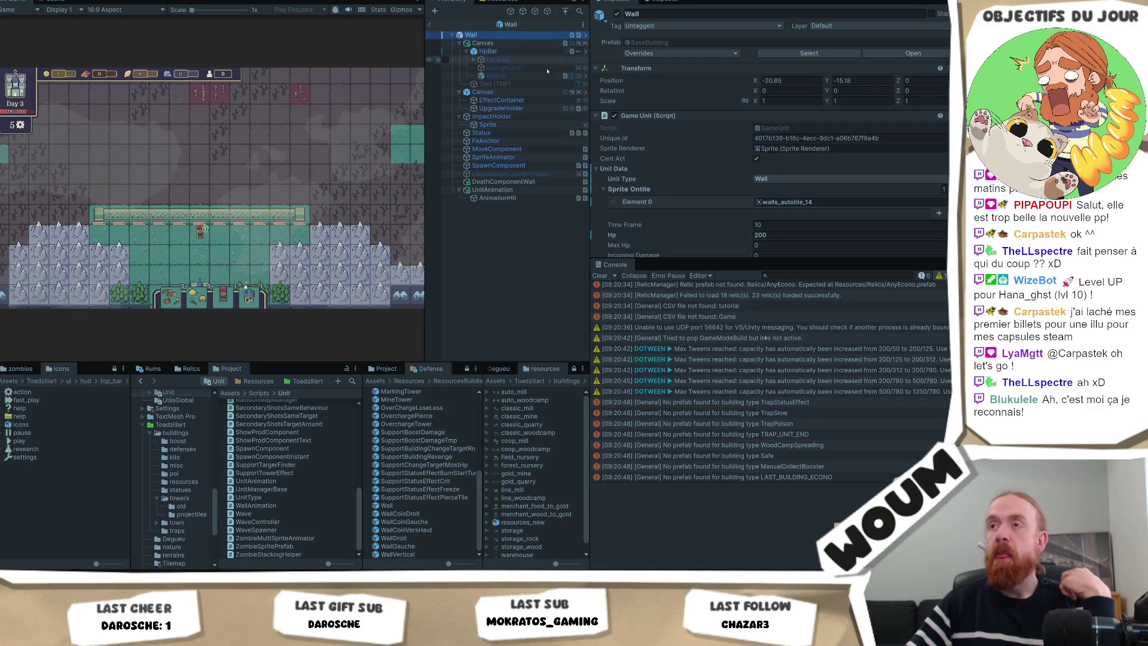
Set the Wall's Hit Impact Distance and Hit Impact Duration to 0 and save the prefab
scroll(787, 171, down, 5)
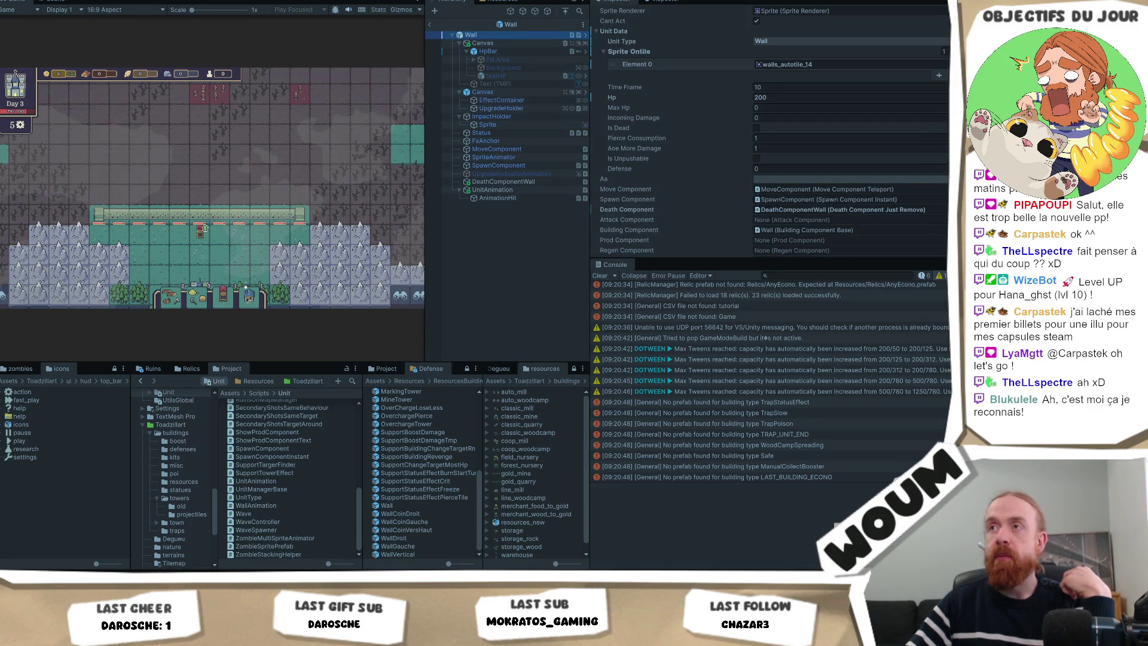
scroll(831, 163, down, 1)
scroll(831, 163, down, 6)
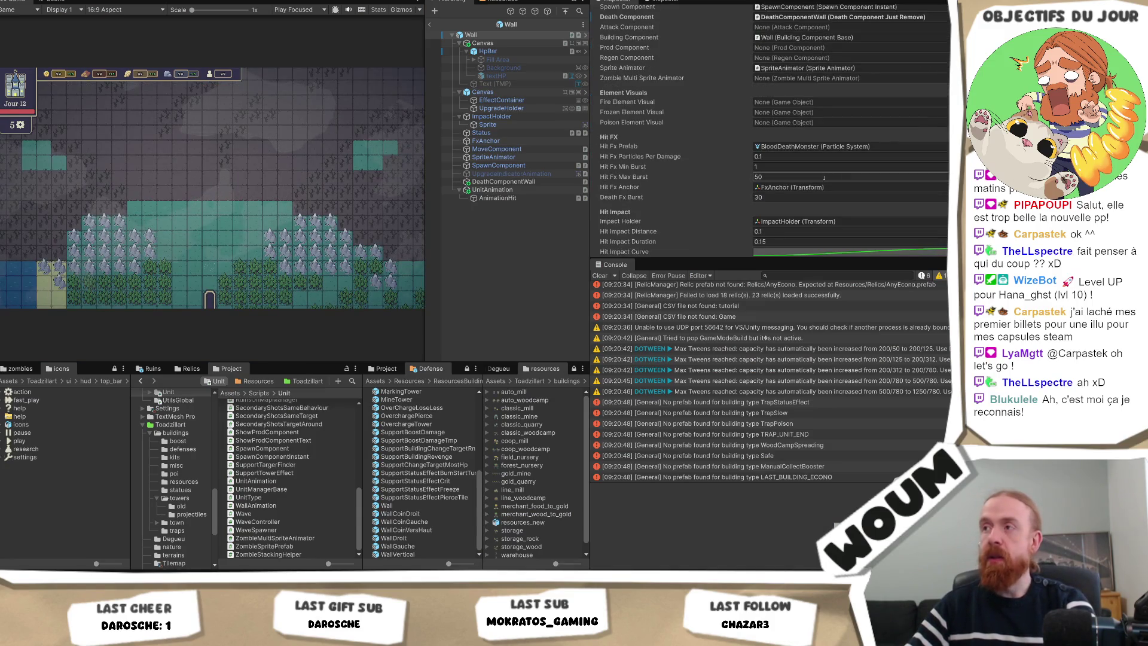
scroll(817, 174, down, 2)
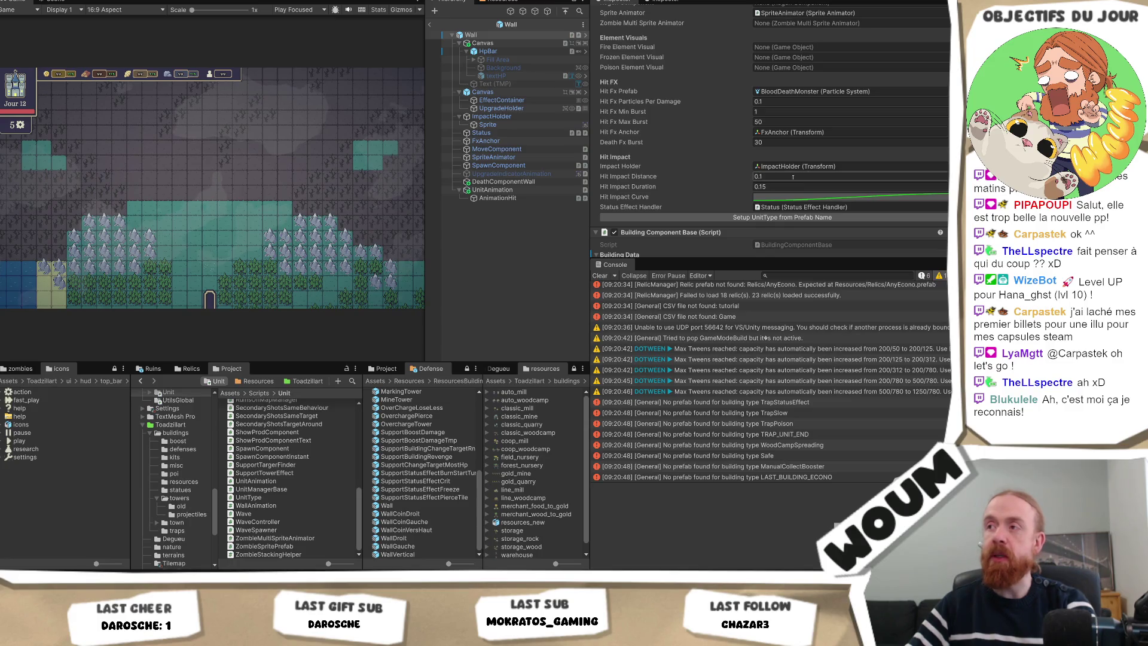
text(0)
click(791, 187)
text(0)
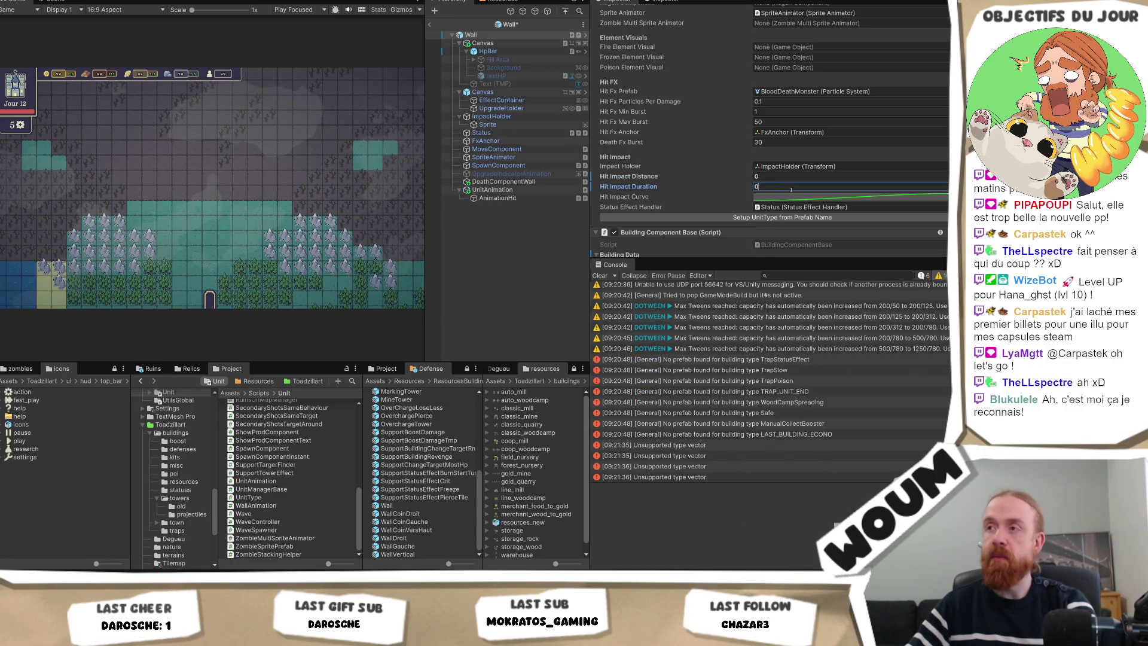
key(ctrl+s)
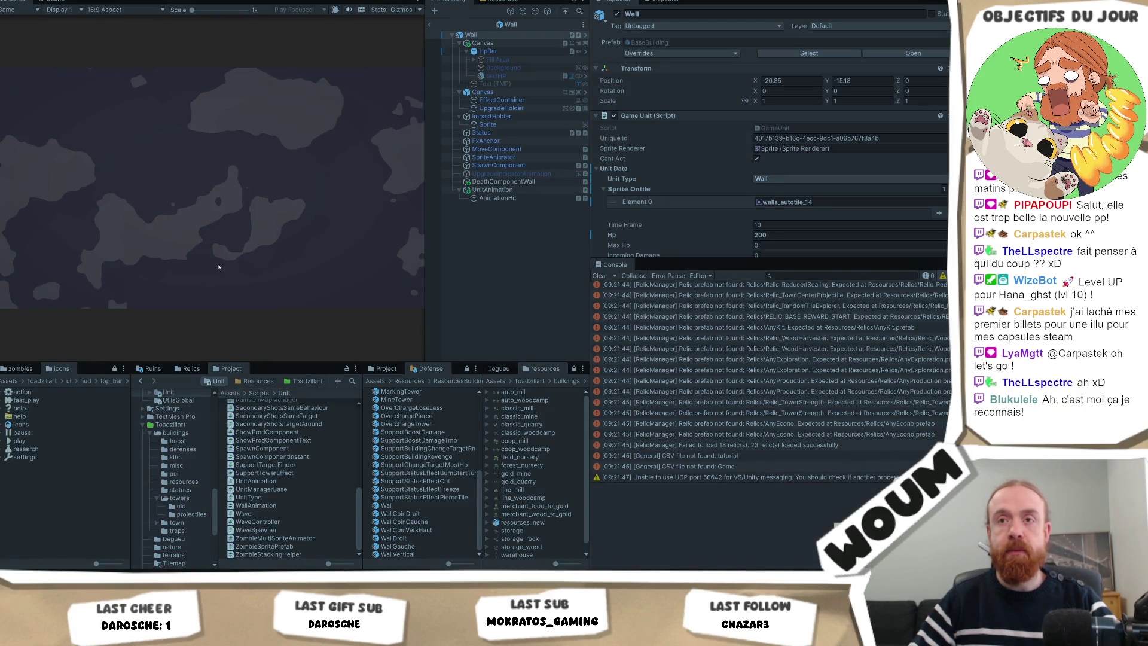
Close the welcome dialog, widen the Game view and zoom in on the map
click(219, 266)
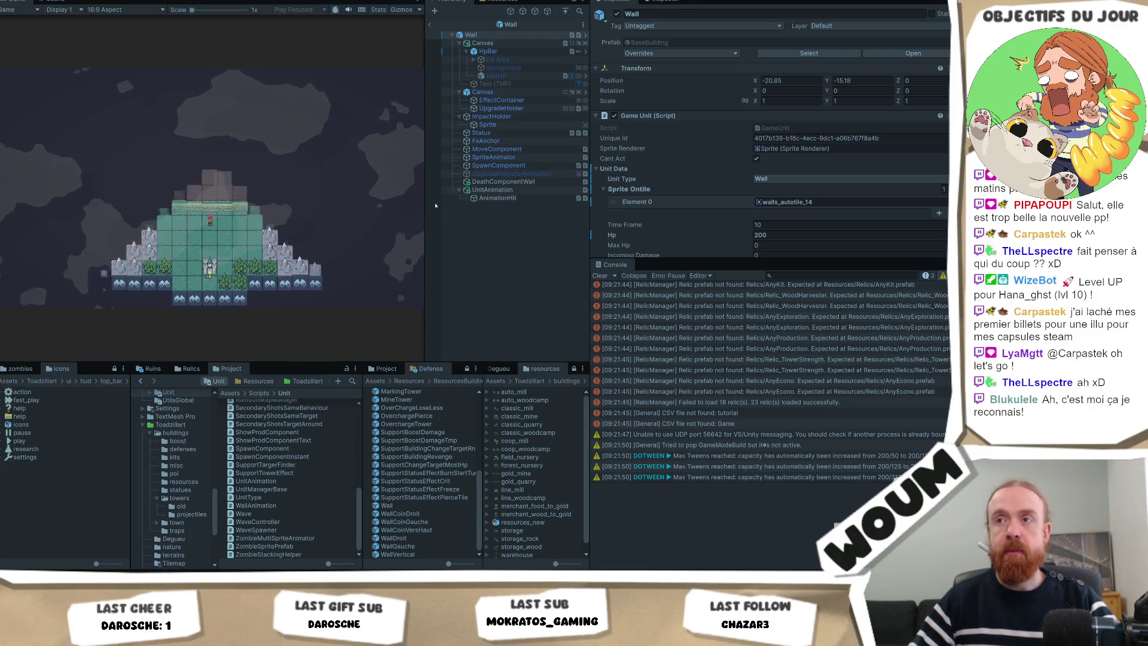
drag(425, 205, 530, 205)
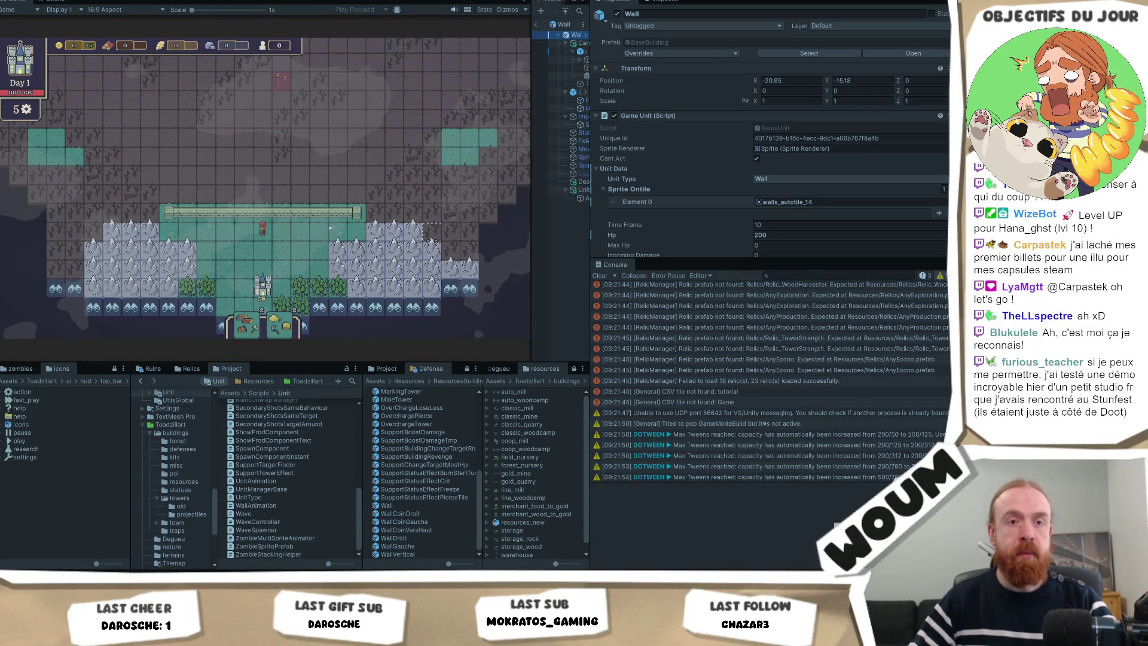
scroll(317, 245, up, 1)
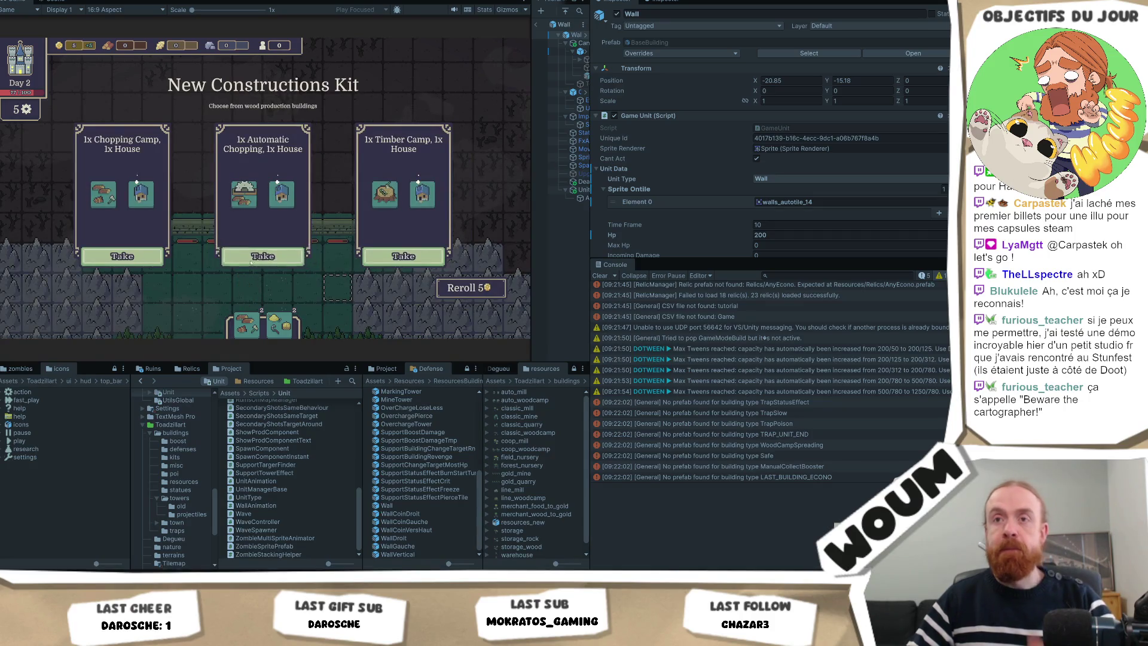
Take the Automatic Chopping and House kit, then switch to the Codecks window in Chrome
click(250, 262)
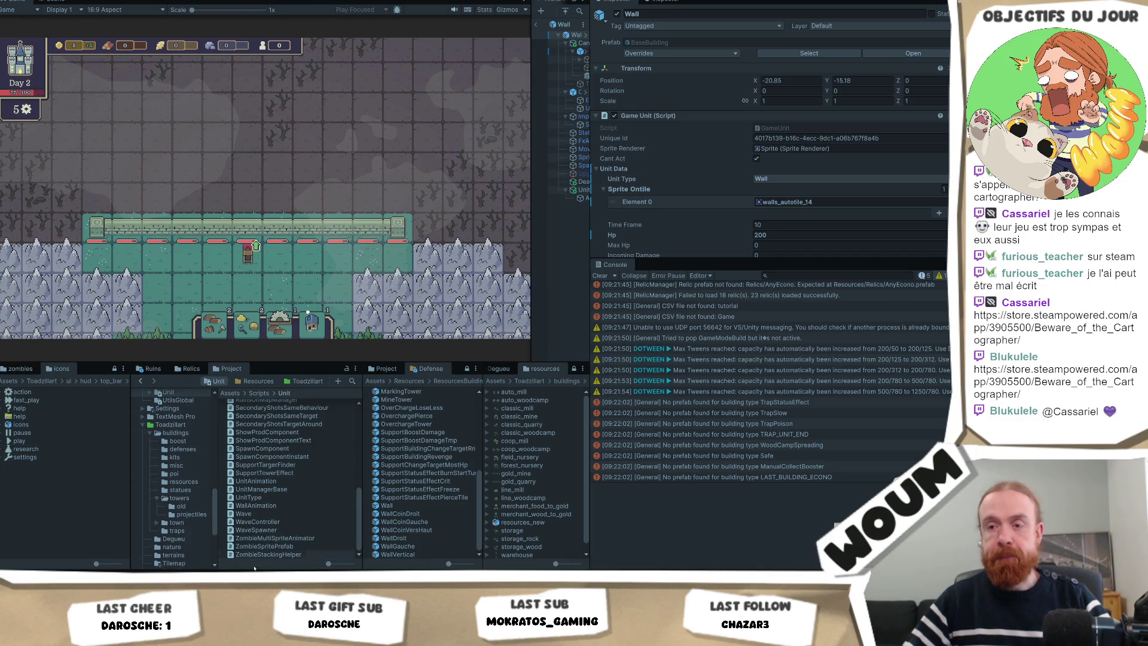
mouse_move(267, 556)
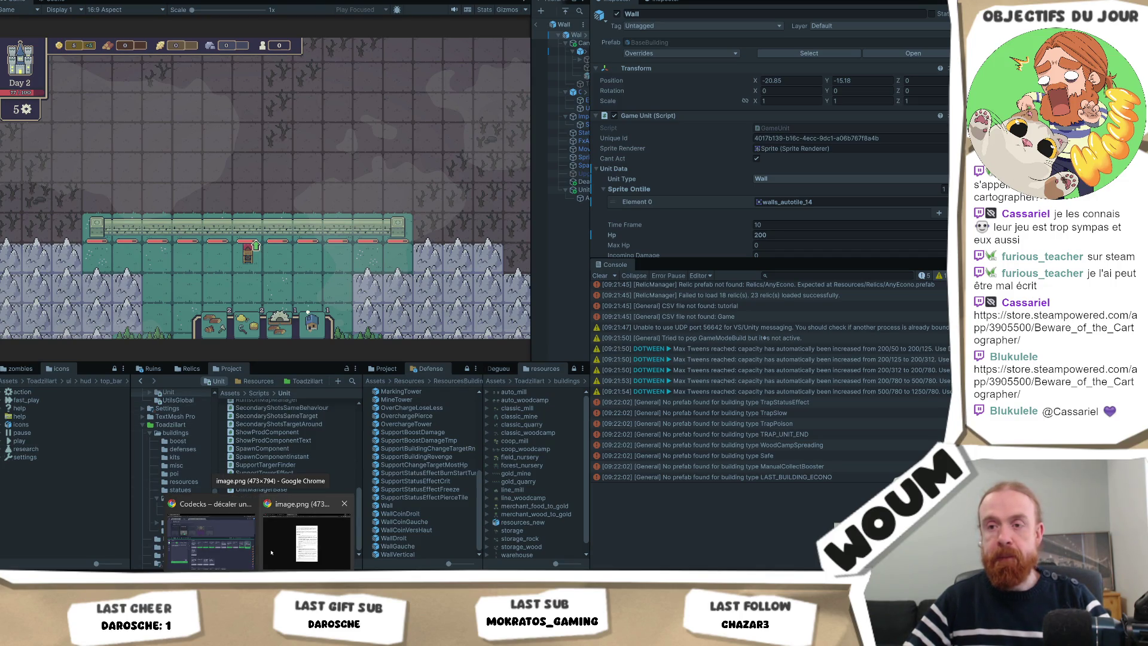
click(248, 549)
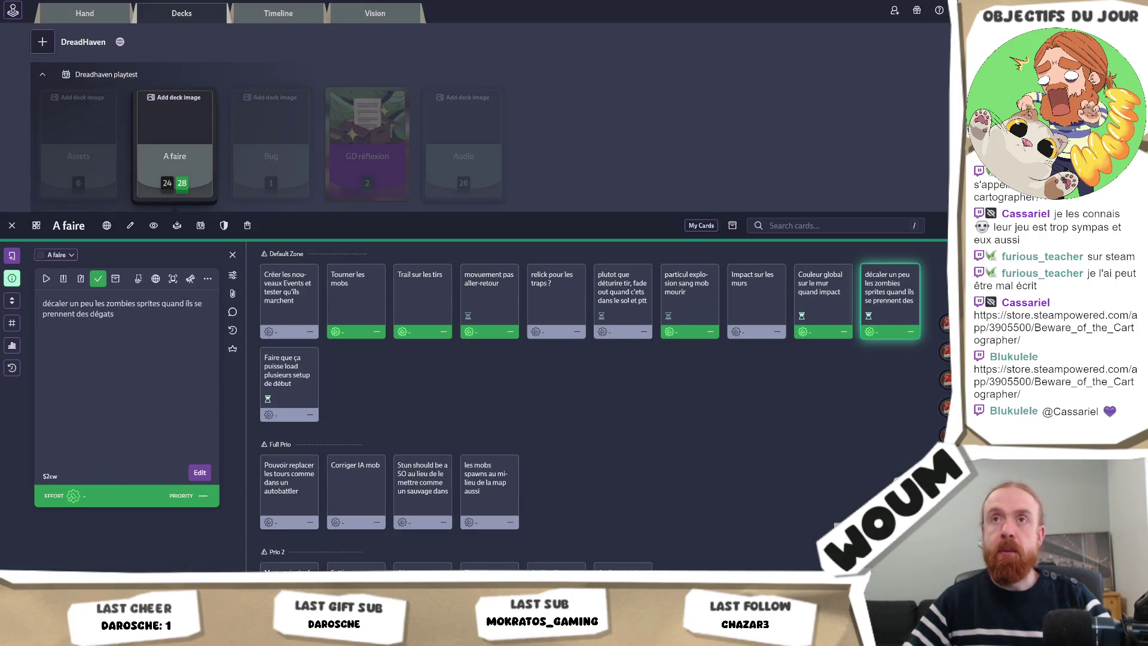
Load the 'Beware of the Cartographer!' Steam store page in a new tab and pause its trailer
key(ctrl+t)
text(https://store.steampowered.com/app/3905500/Beware_of_the_Cartographer/)
key(Return)
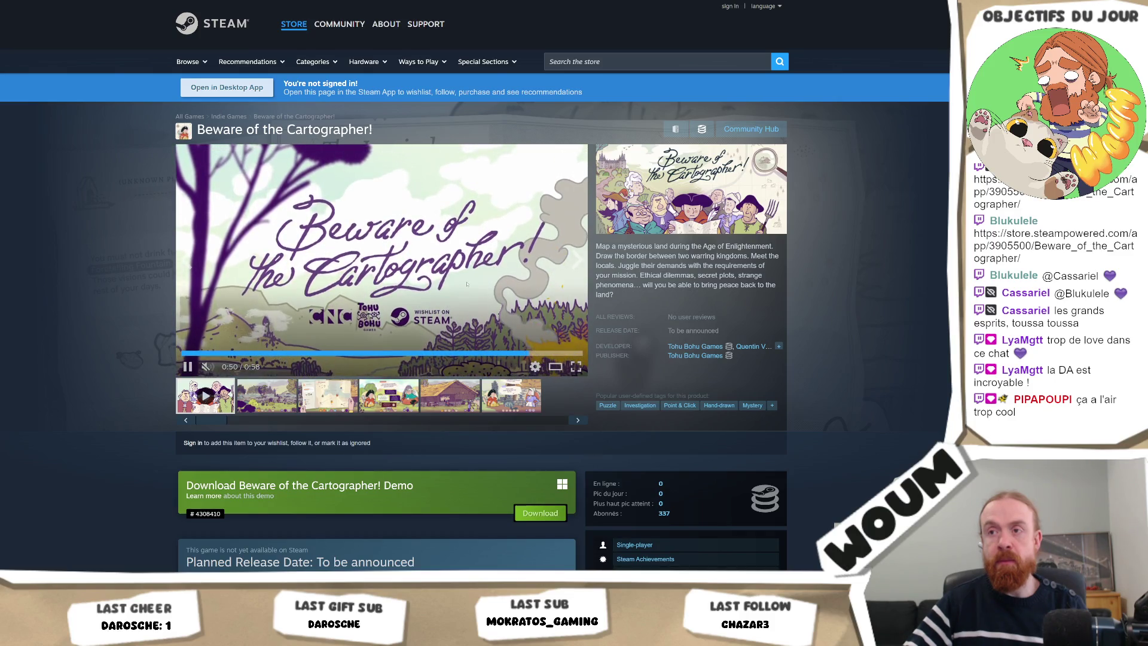
click(467, 284)
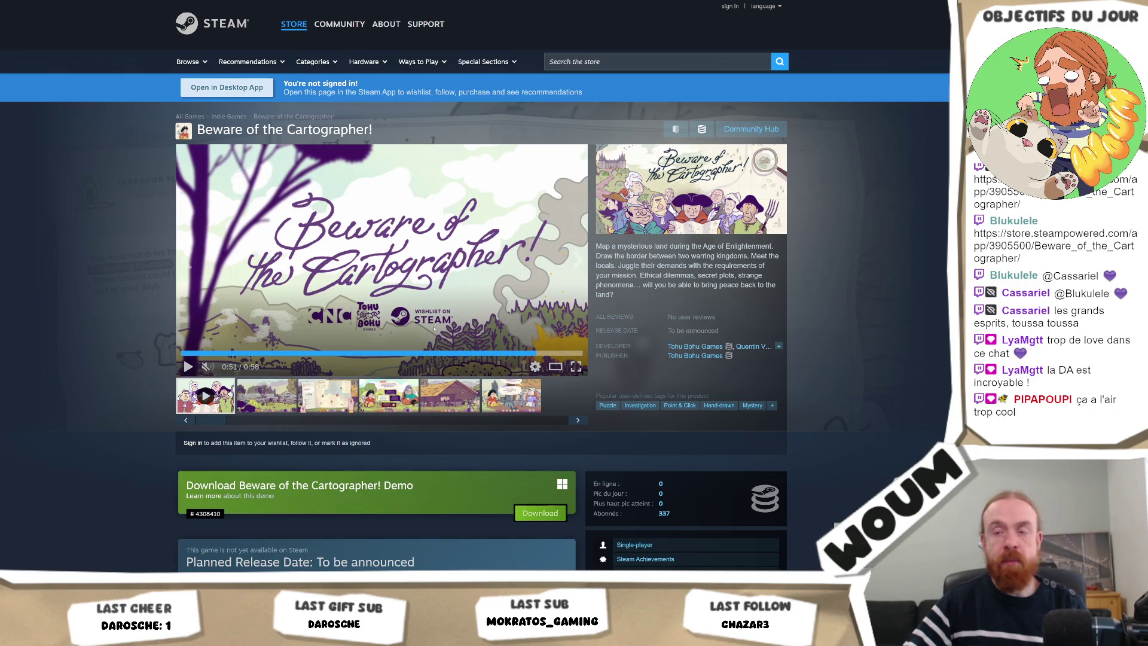
Expand and read the full About This Game description, then scroll back toward the top
scroll(467, 284, down, 10)
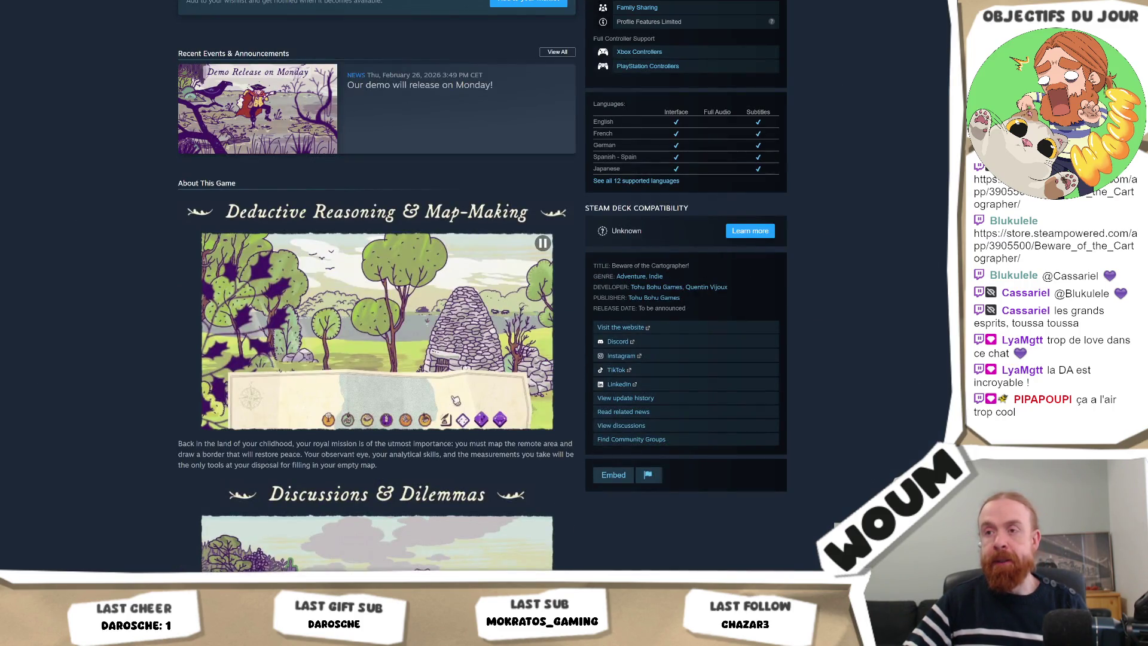
scroll(479, 335, down, 1)
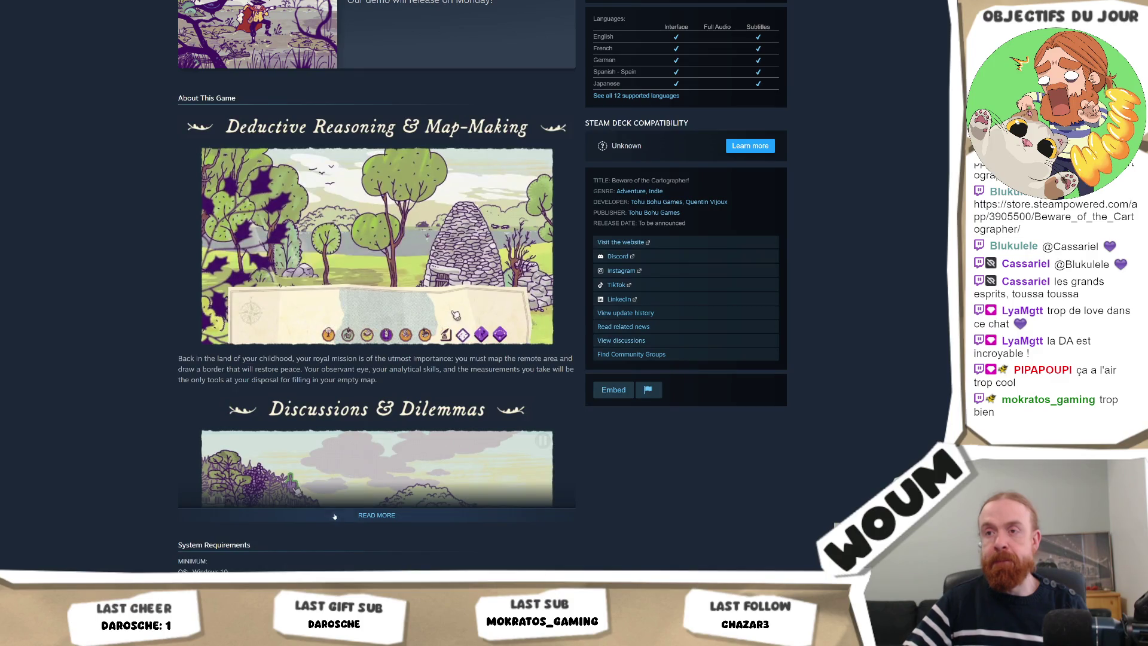
click(382, 515)
scroll(674, 397, down, 4)
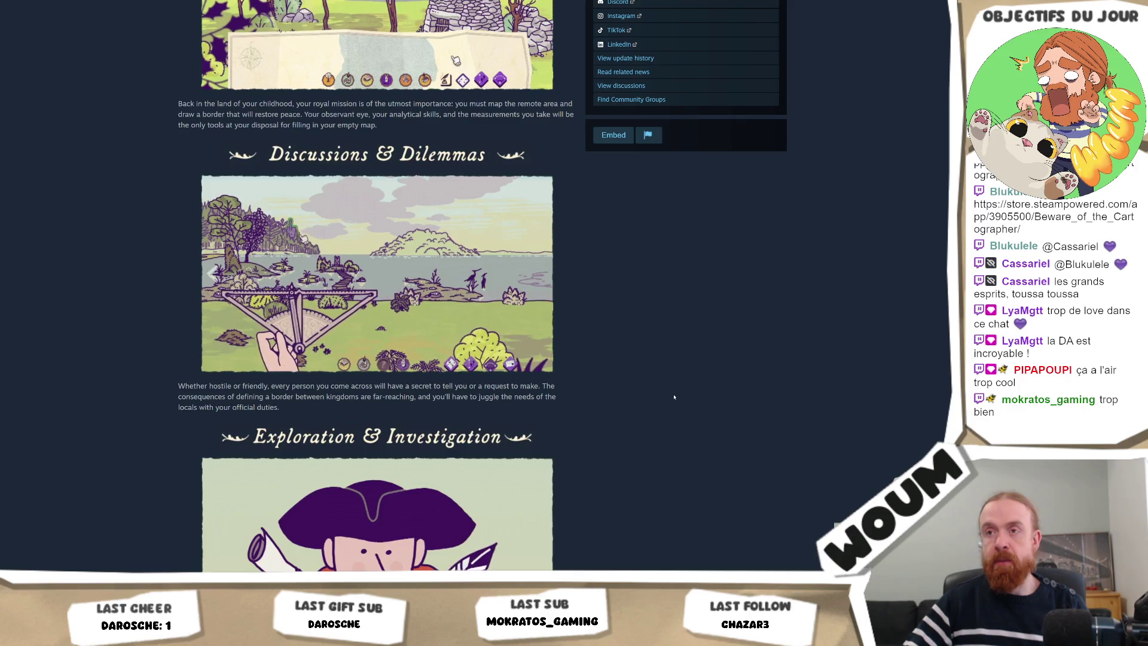
scroll(674, 397, down, 3)
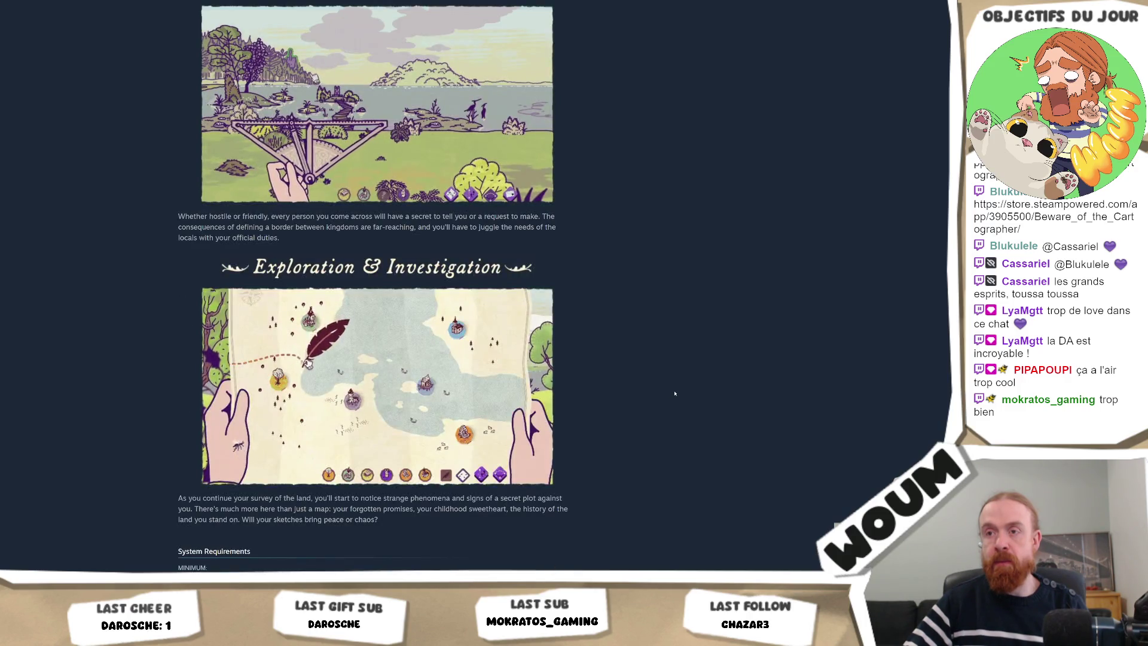
scroll(674, 392, down, 7)
scroll(607, 218, up, 8)
scroll(607, 219, up, 20)
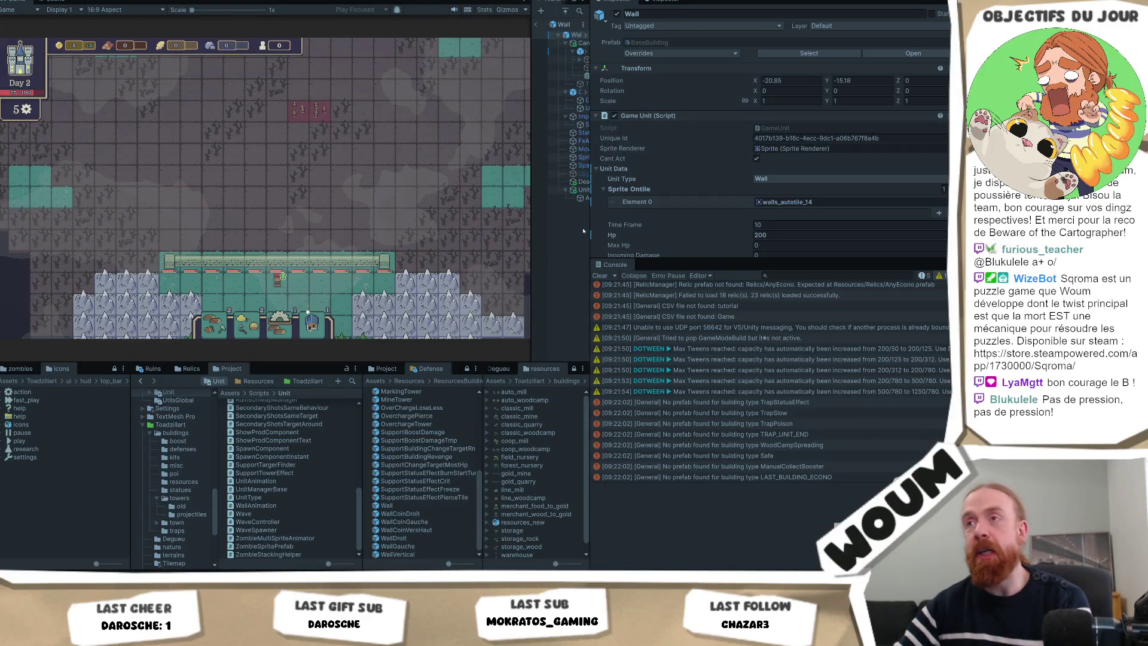
drag(531, 225, 516, 242)
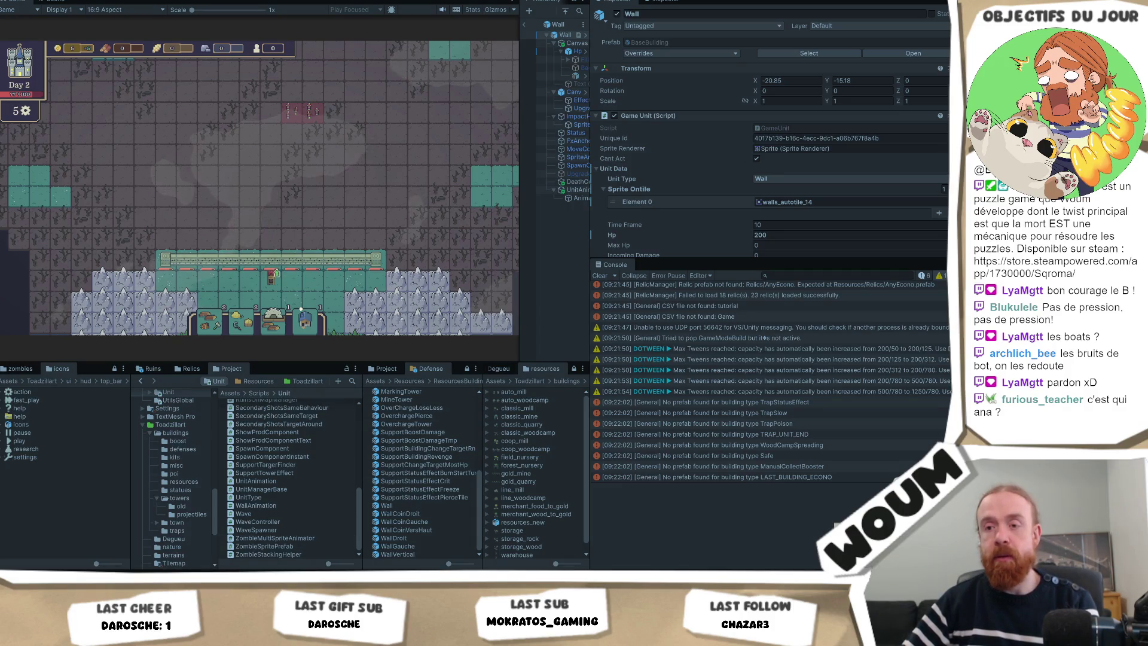
mouse_move(258, 571)
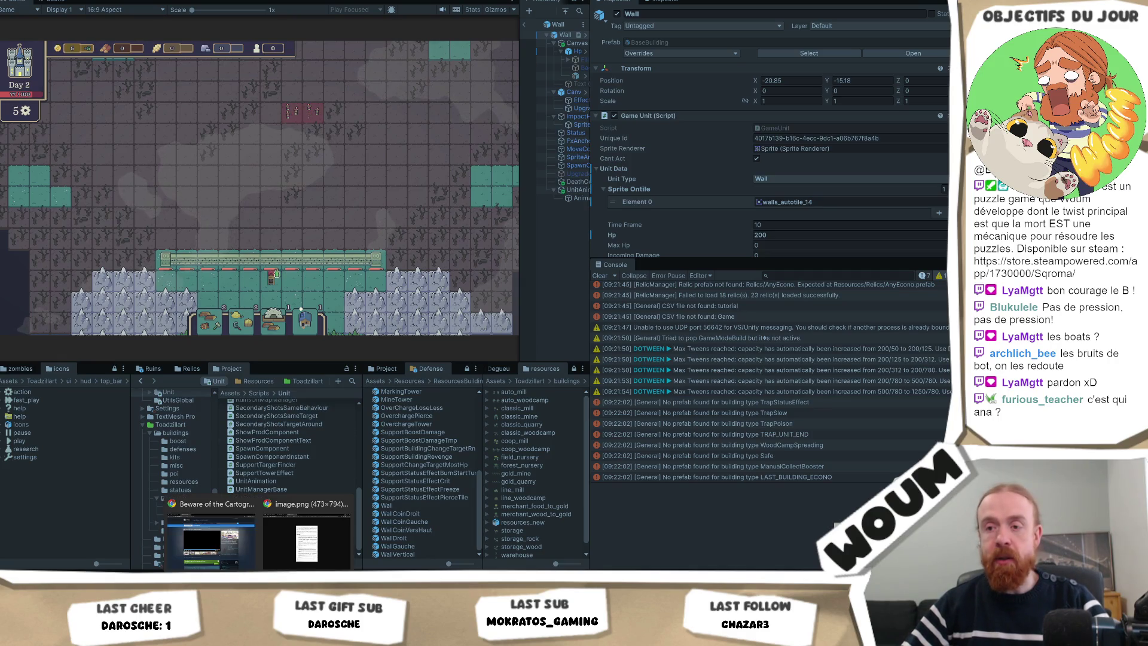
Open the 'Impact sur les murs' card on the Codecks 'A faire' deck, then return to Unity
click(246, 555)
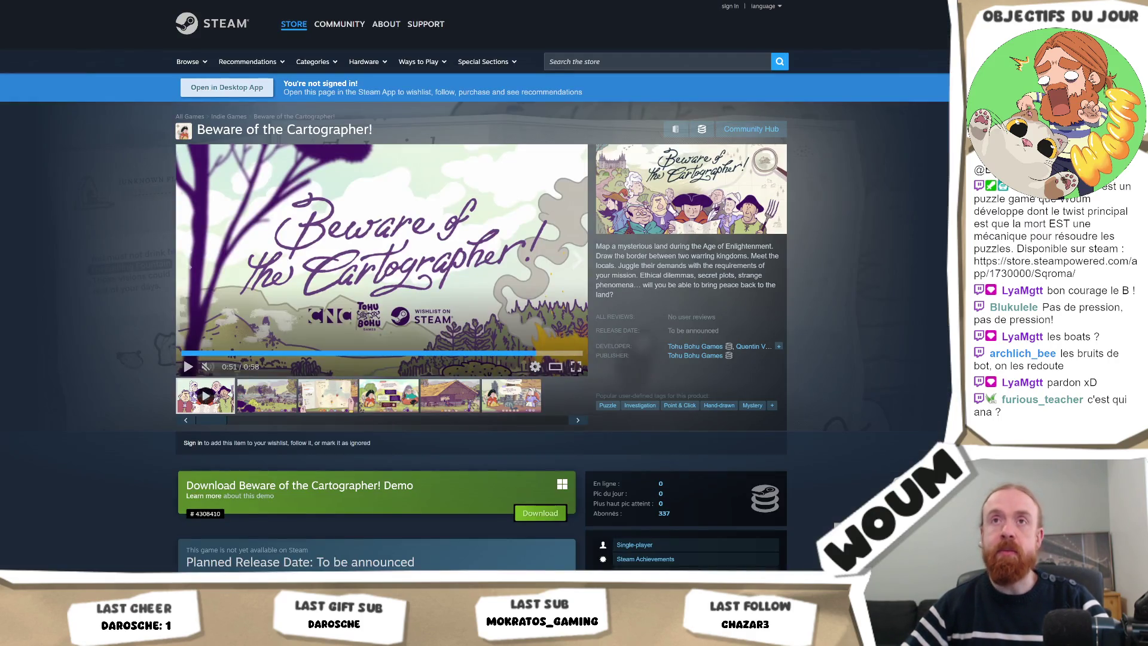
key(alt+Tab)
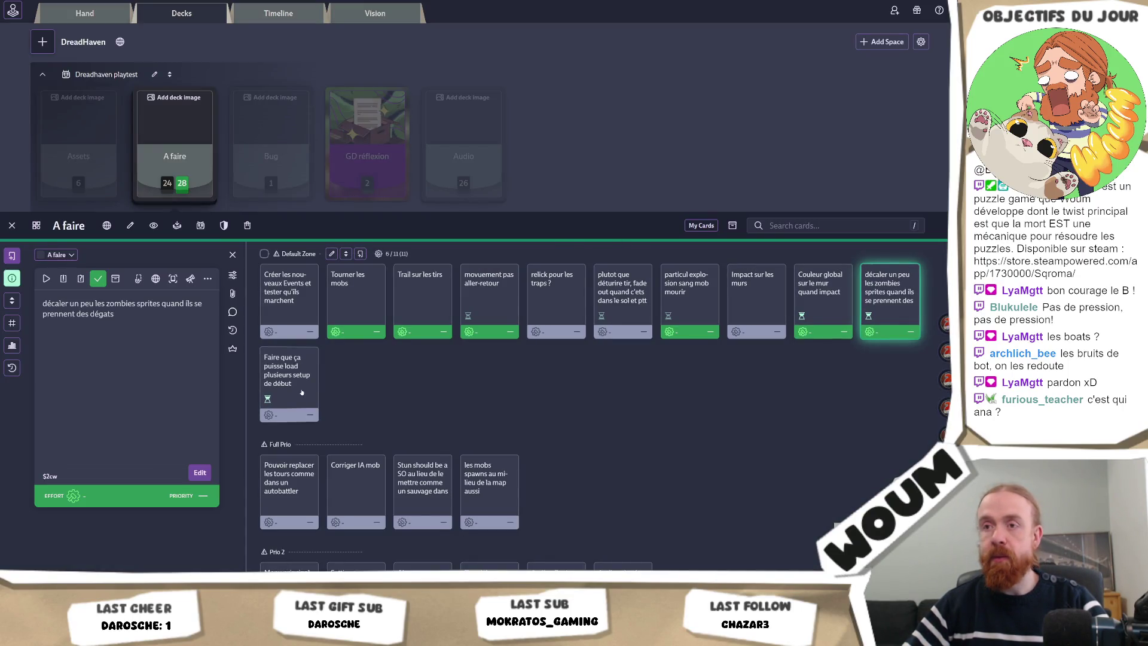
click(742, 299)
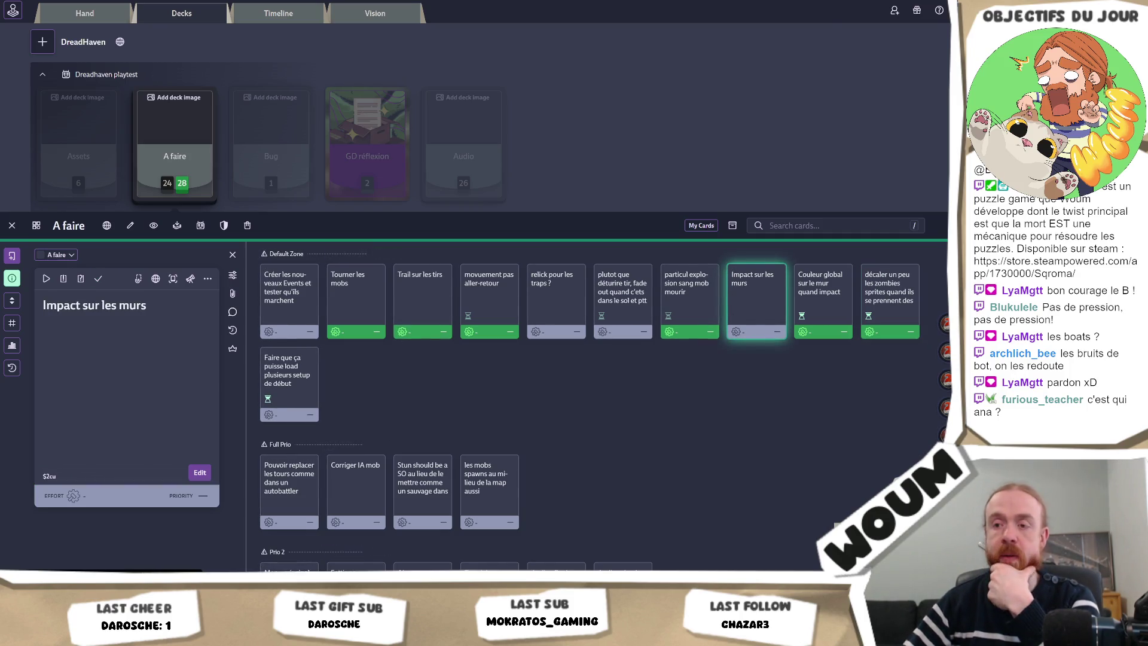
key(alt+Tab)
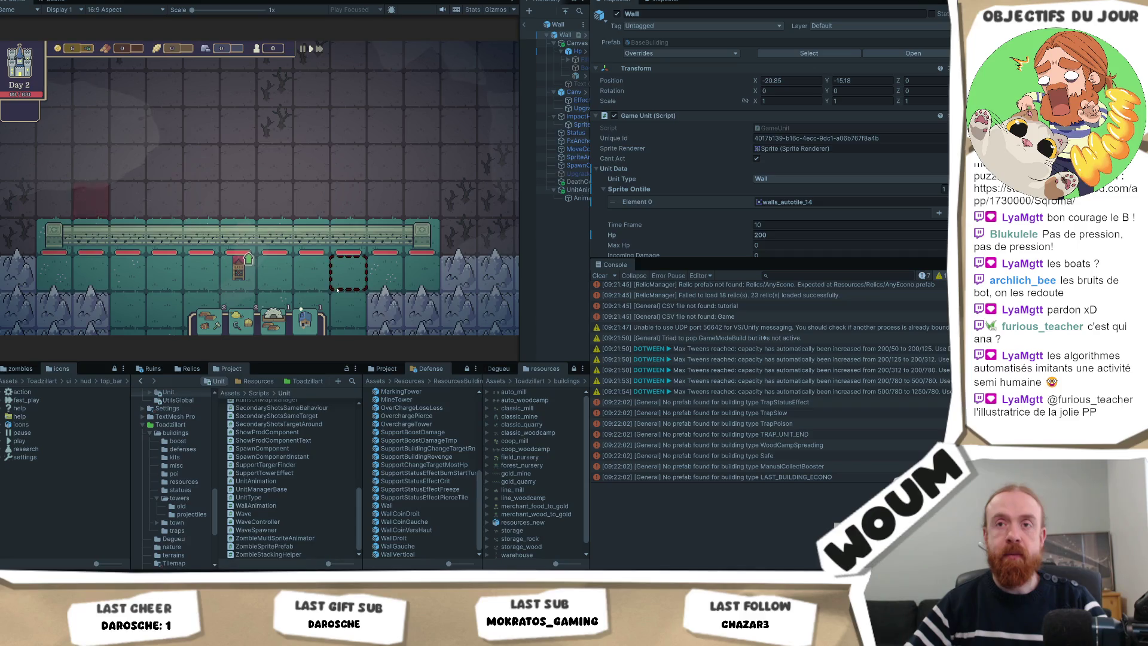
Take the Base Tower and the 1x WindMill, 1x House kit, then switch to the Codecks board
click(247, 262)
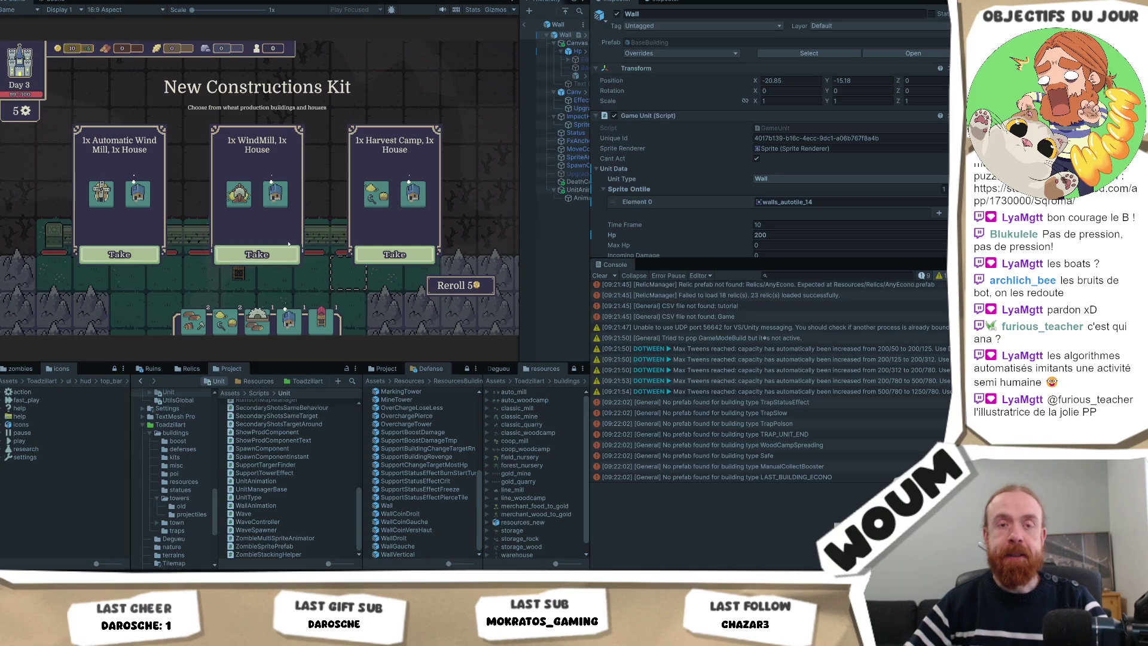
click(262, 256)
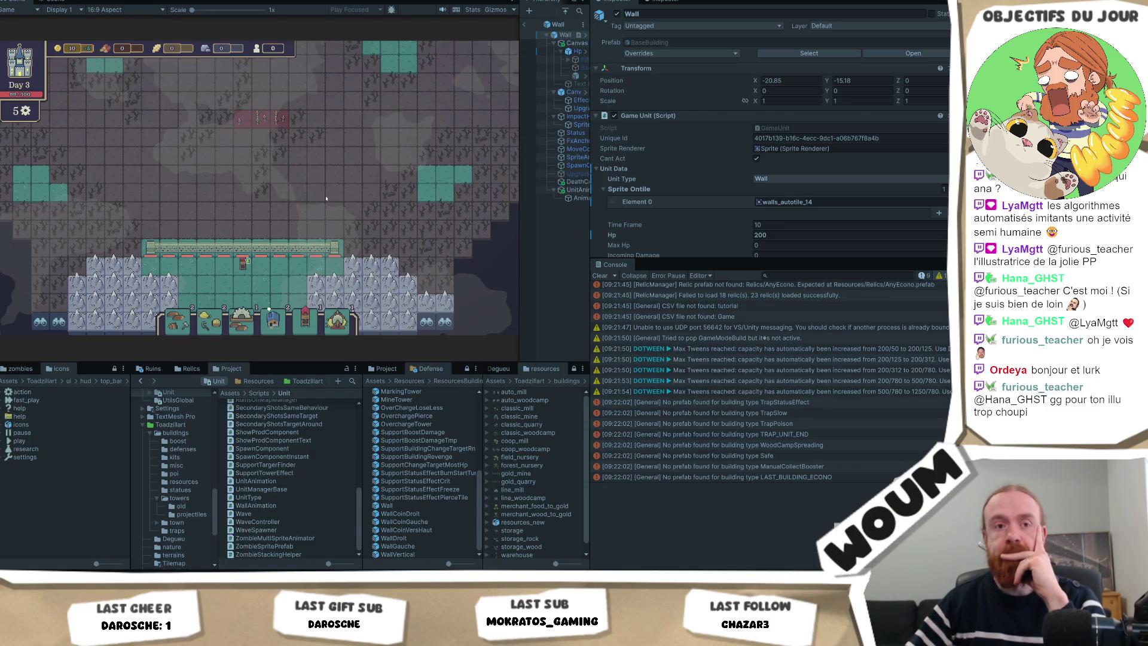
mouse_move(236, 258)
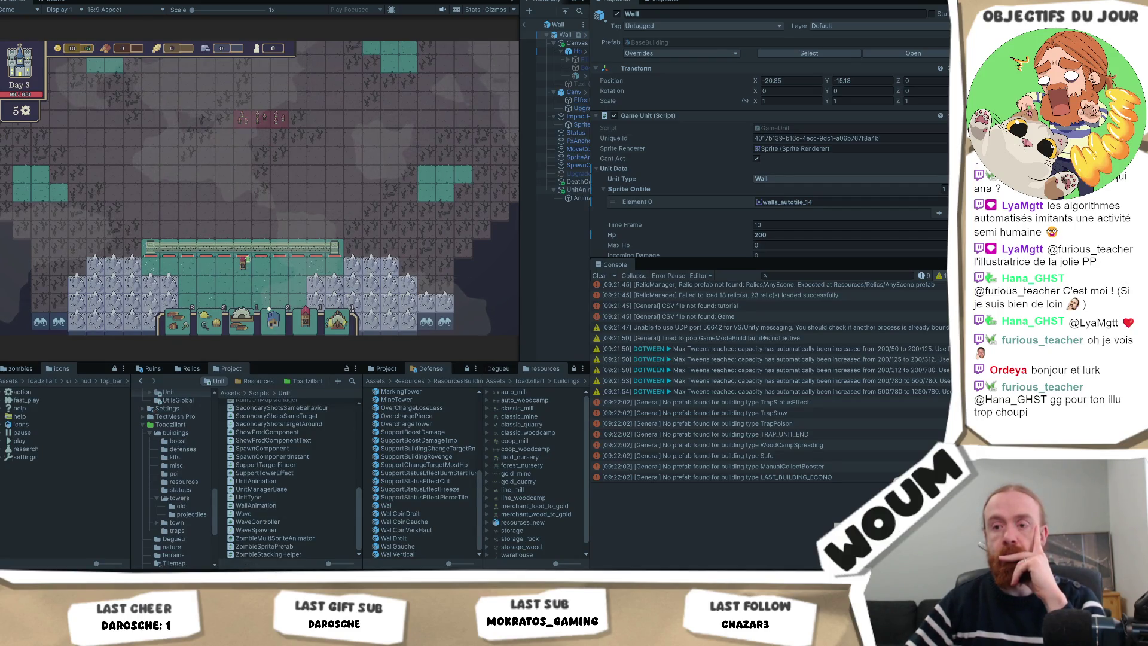
click(235, 568)
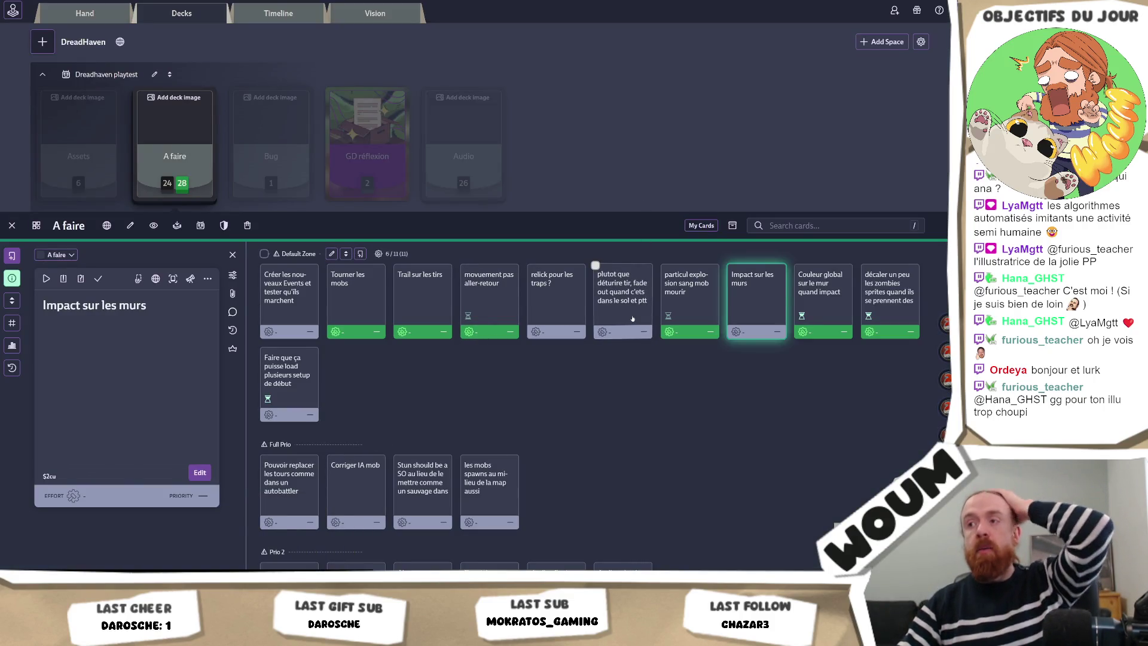
Open the 'plutot que déturire tir' card on fading out shots, then return to Unity
click(637, 317)
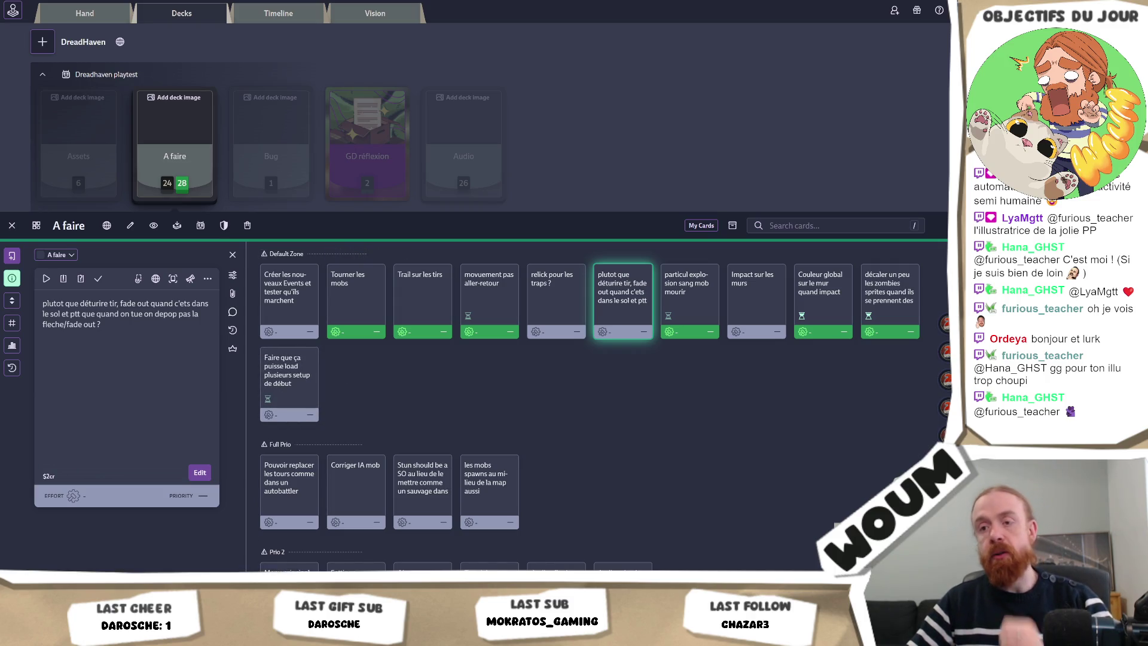
mouse_move(305, 634)
click(303, 535)
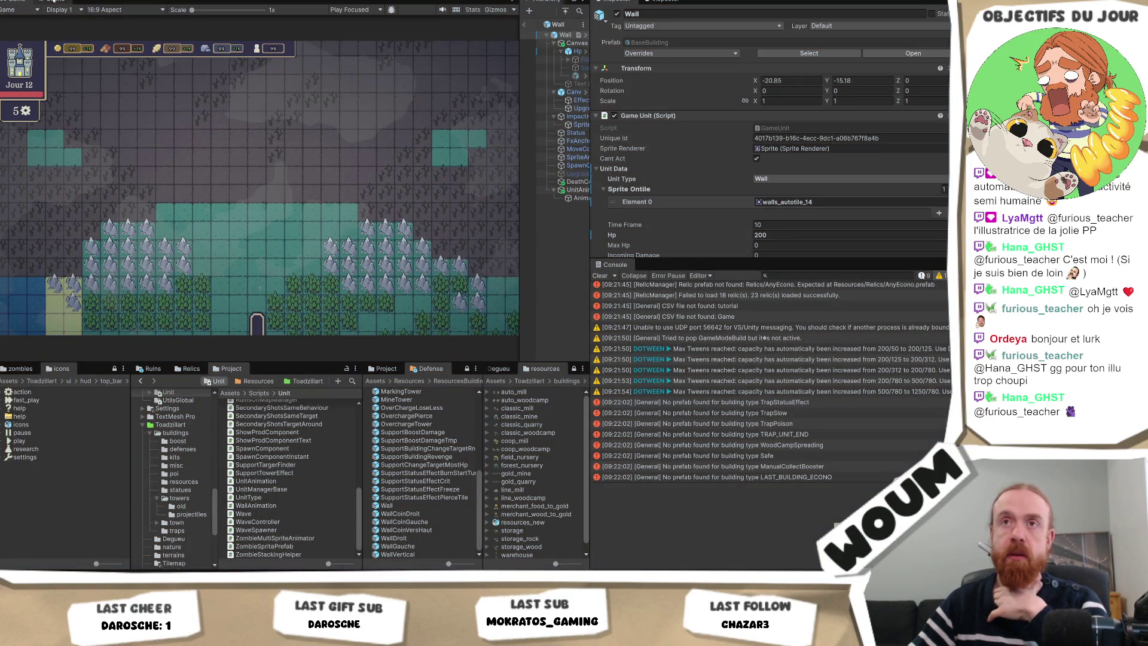
Switch to the Scene view, exit Wall prefab mode back to testmap and pan across the map
click(53, 1)
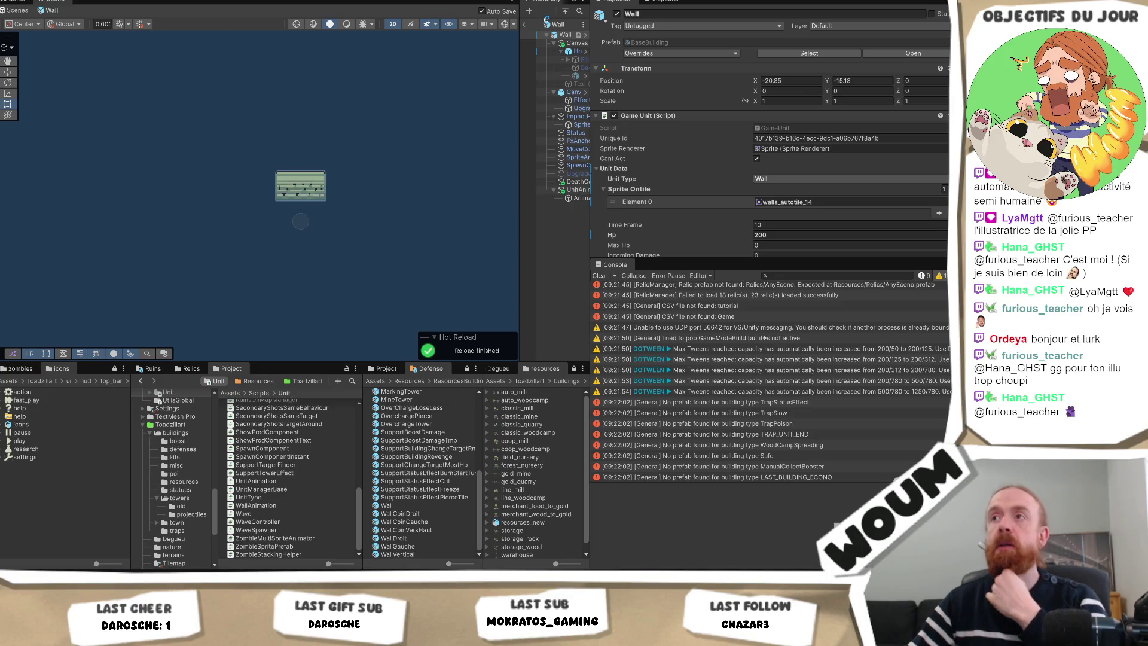
click(525, 24)
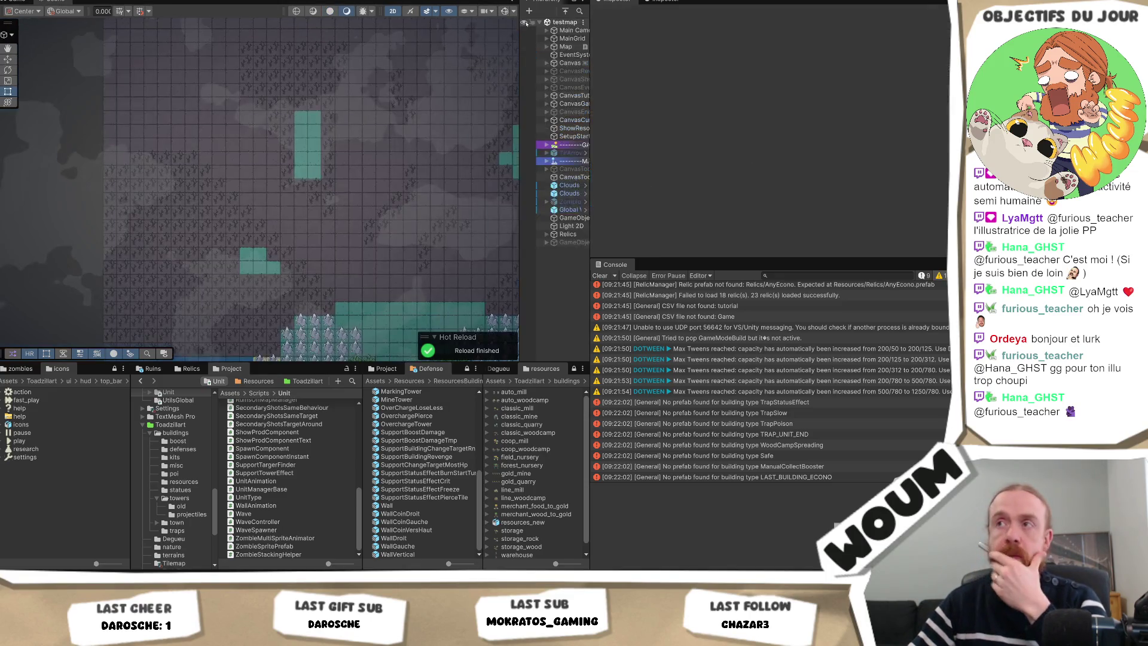
drag(387, 236, 335, 232)
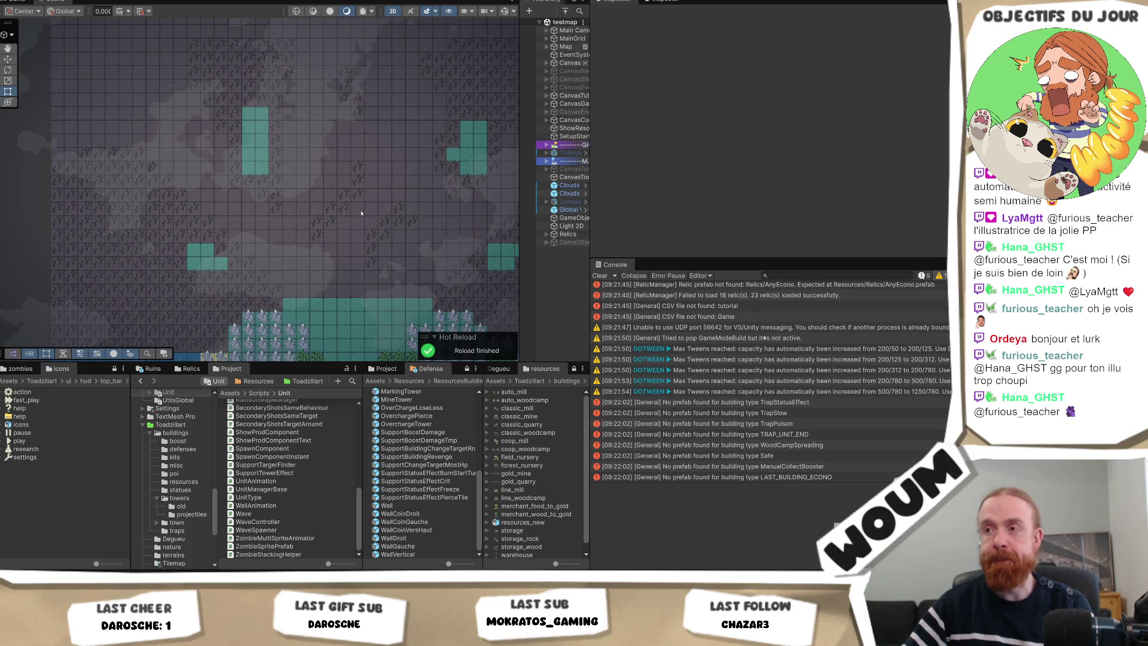
Reframe the test map, then widen the Scene view and Hierarchy so GAMEMODES and MANAGERS show in full
drag(379, 251, 316, 241)
scroll(311, 253, up, 3)
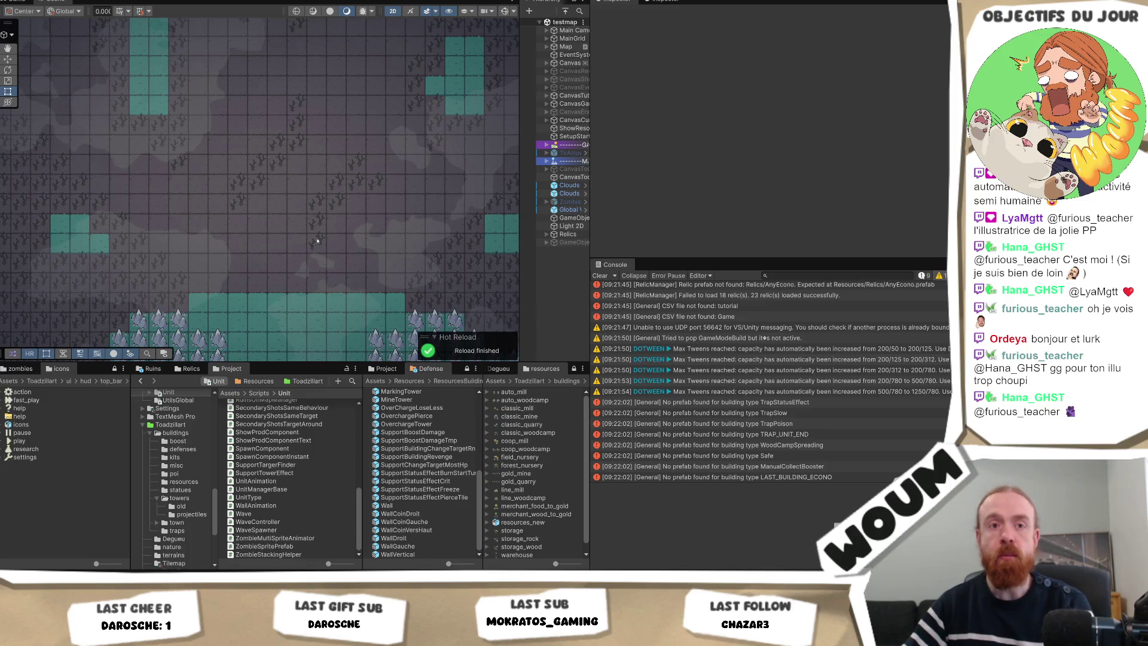
drag(317, 241, 297, 248)
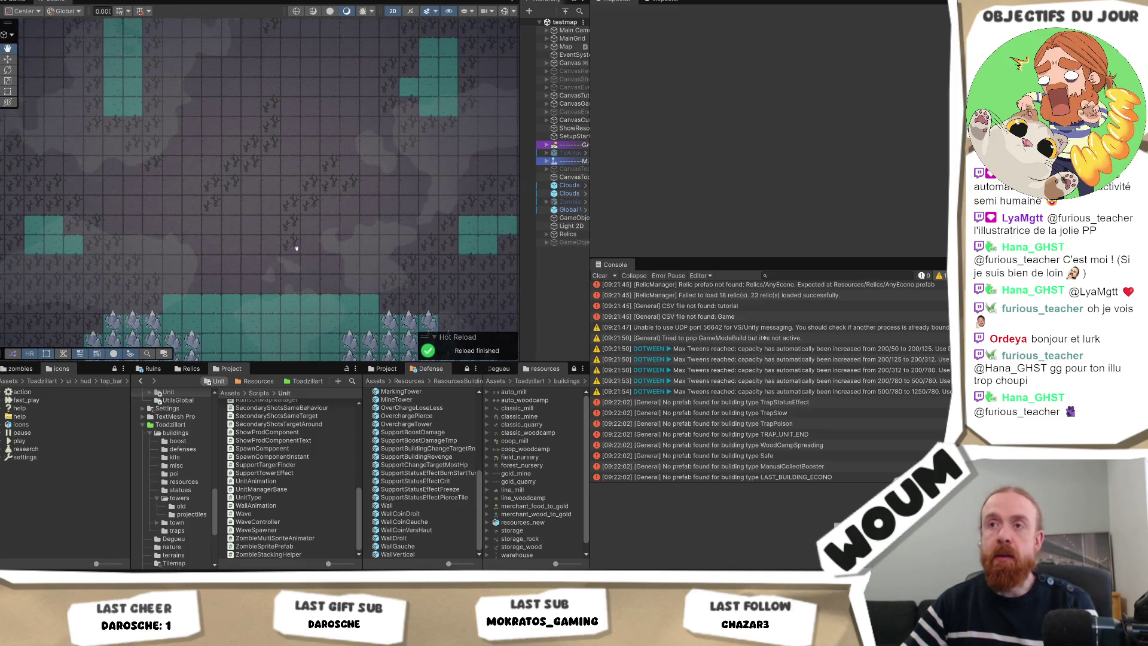
drag(591, 70, 740, 72)
drag(628, 110, 573, 72)
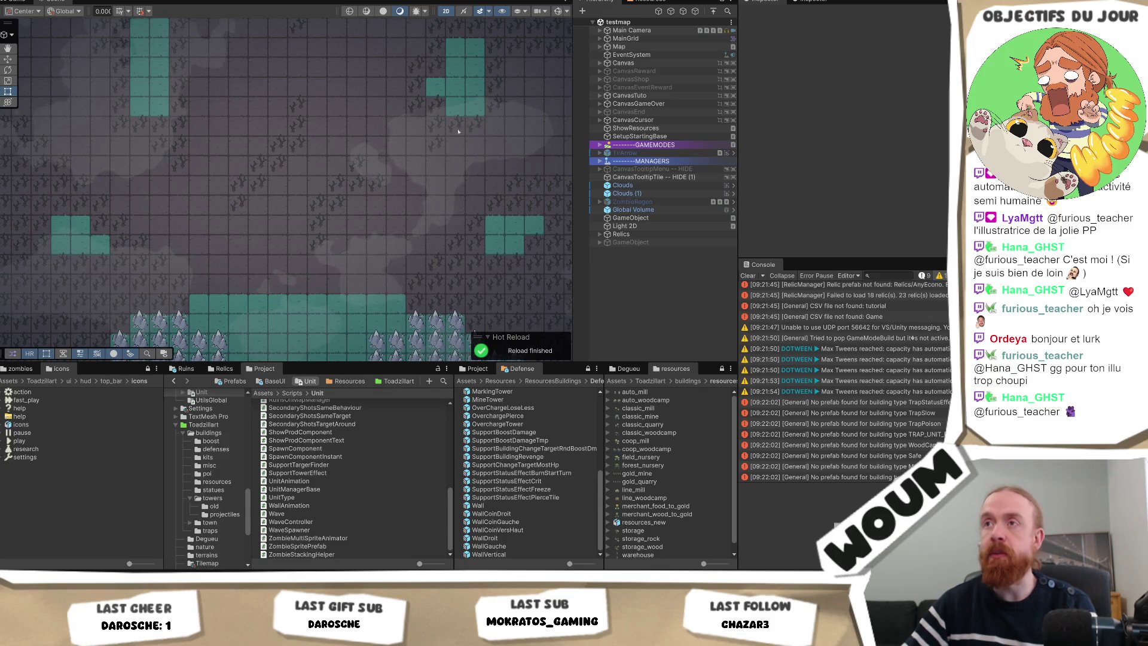
Under Map > MainGrid, duplicate the PlayerZone tilemap and enable the PlayerZone (1) copy
scroll(459, 129, up, 3)
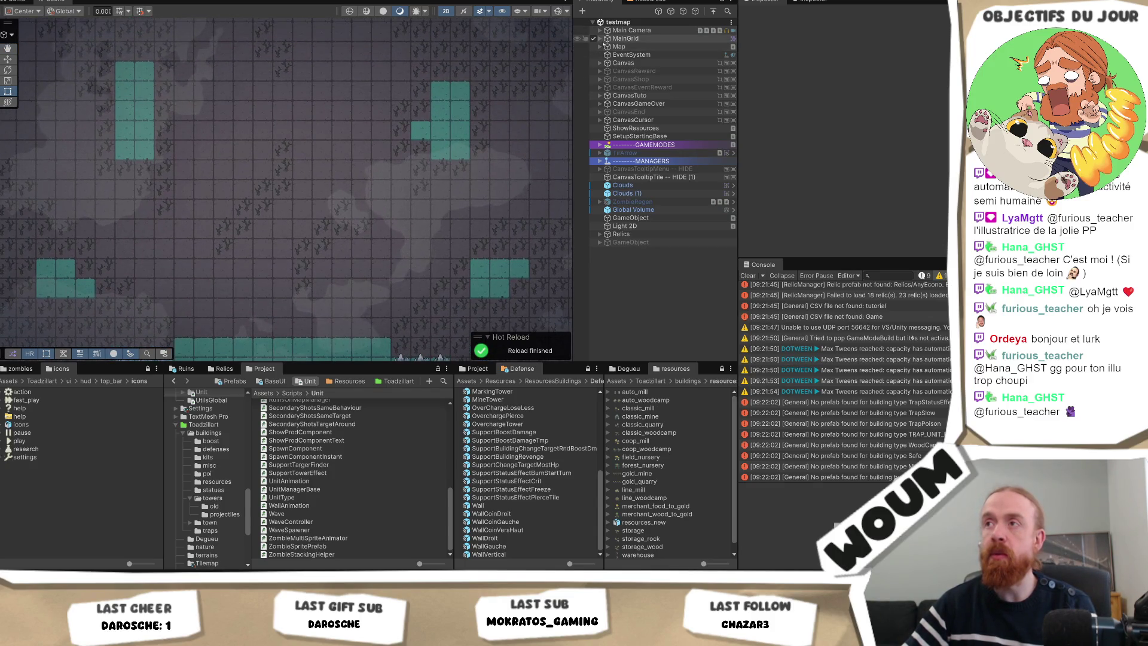
click(599, 47)
click(600, 38)
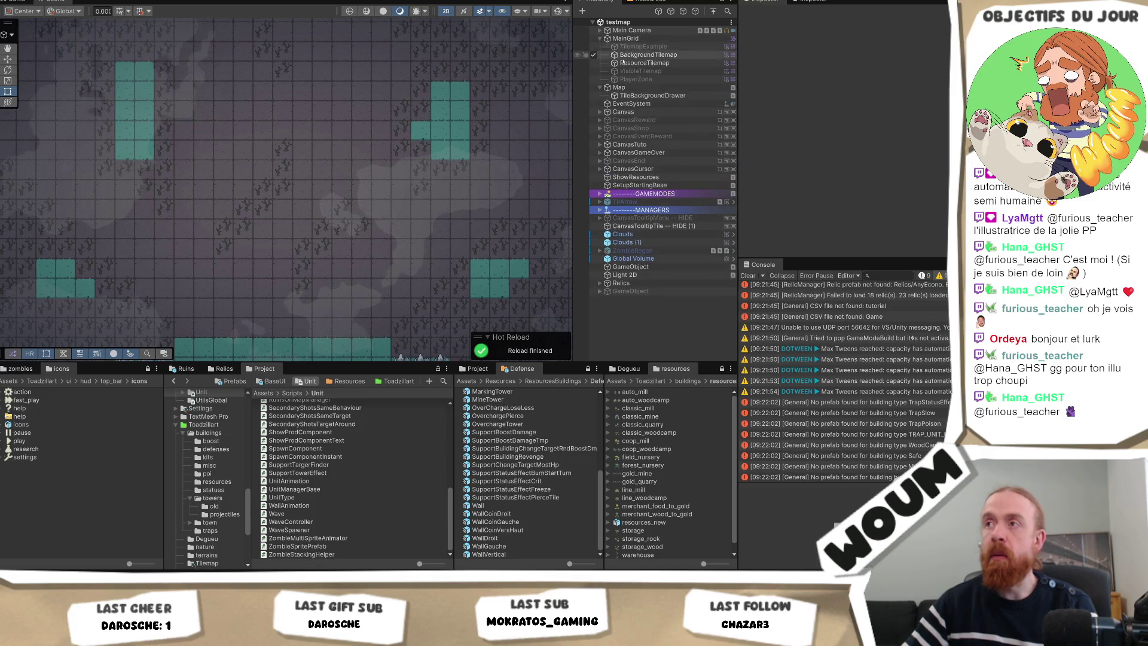
click(634, 62)
click(622, 87)
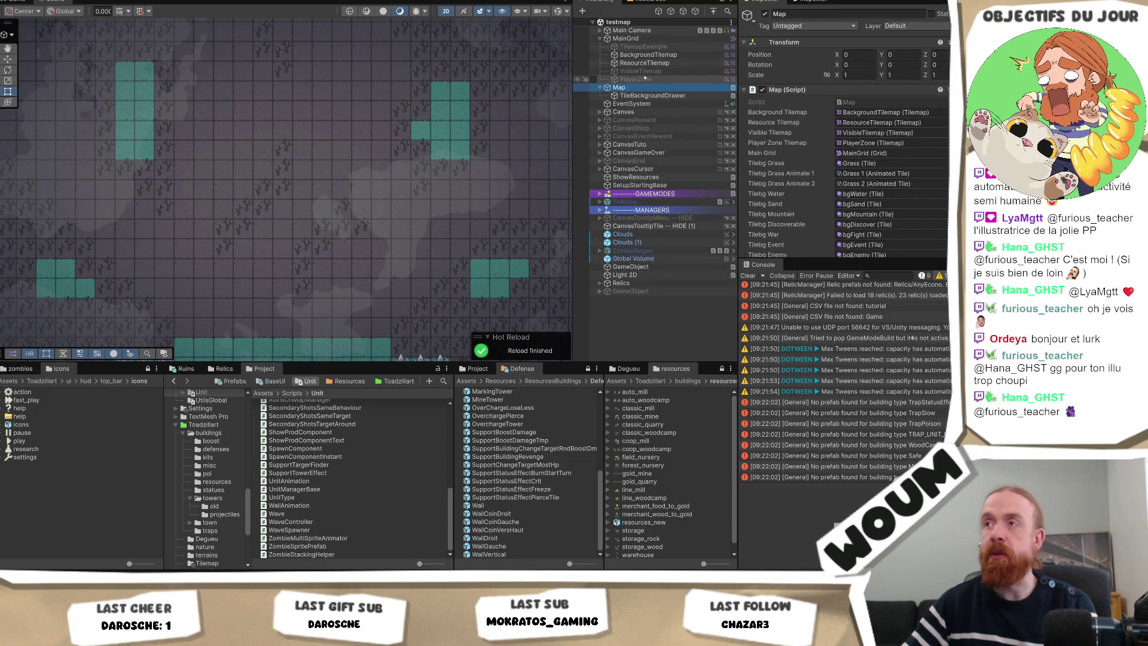
click(645, 78)
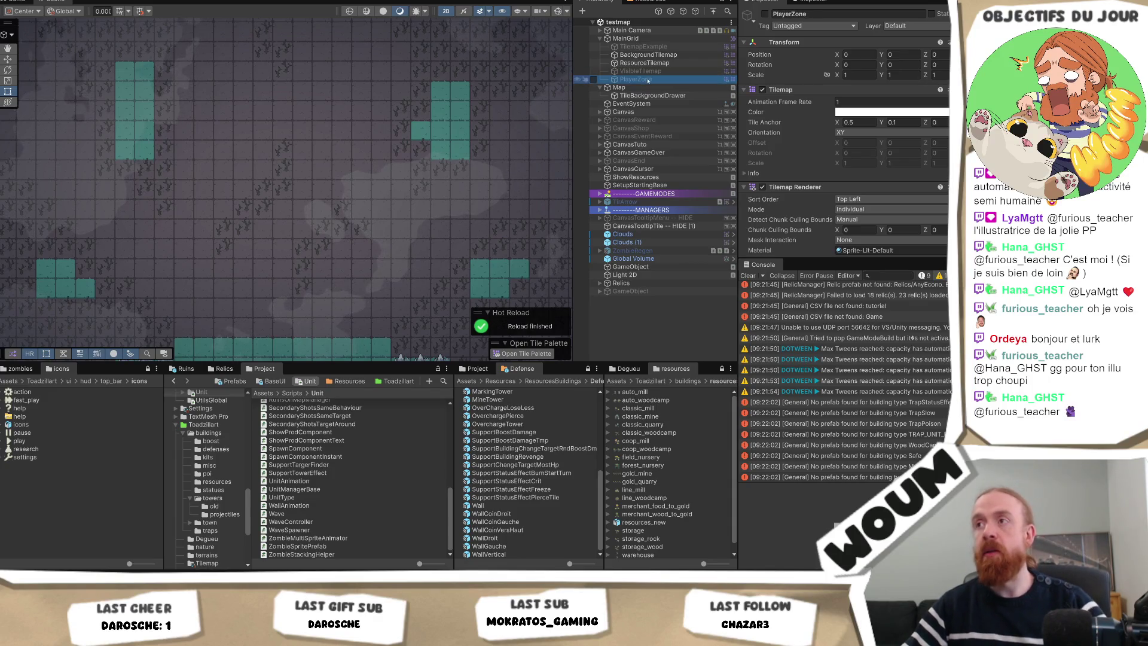
key(ctrl+d)
click(765, 13)
Bring the map's upper area into view and select ResourceTilemap to show its orange resource tiles
scroll(387, 248, down, 5)
scroll(387, 248, up, 5)
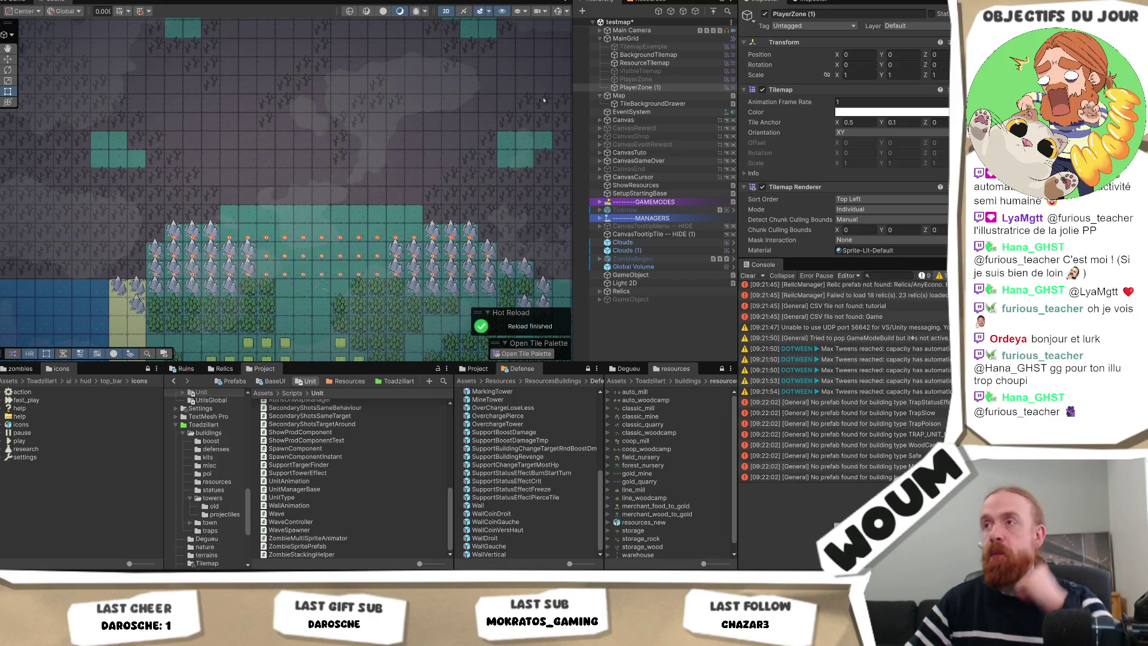
scroll(492, 99, up, 2)
scroll(214, 164, up, 2)
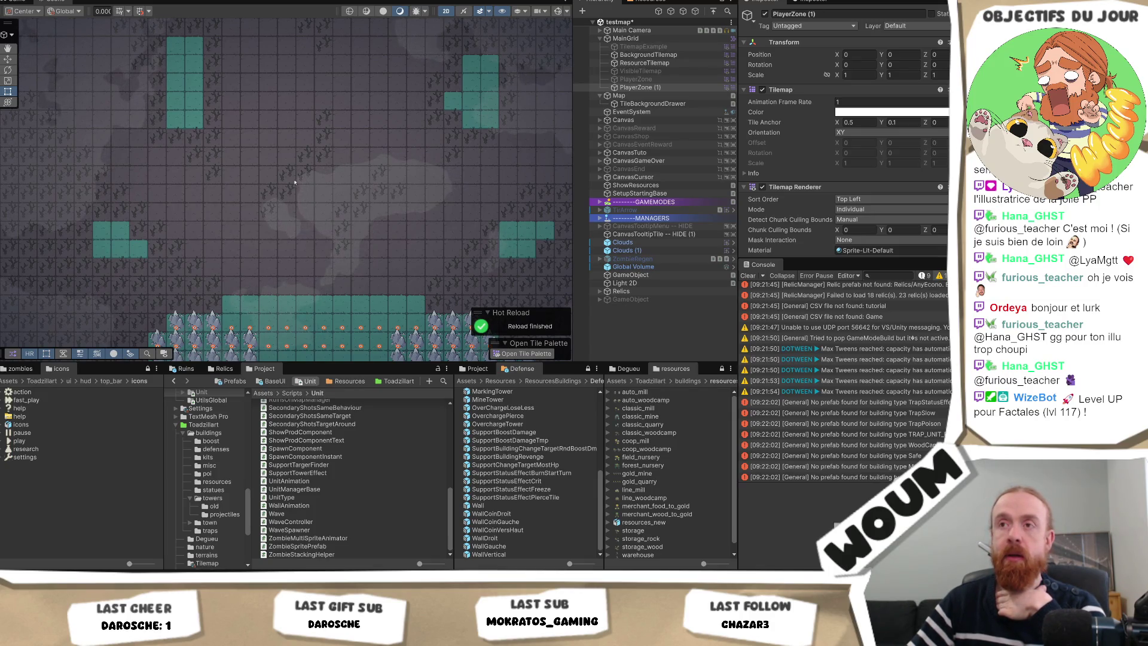
scroll(203, 100, up, 1)
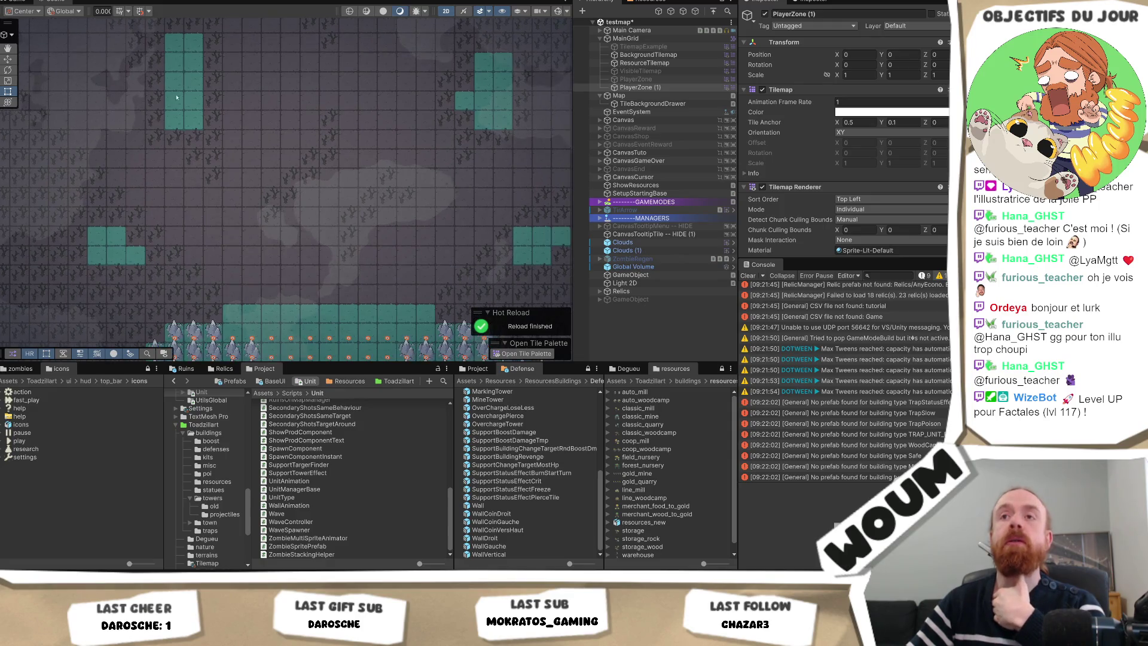
mouse_move(271, 147)
mouse_down()
mouse_move(313, 219)
mouse_move(317, 189)
mouse_up()
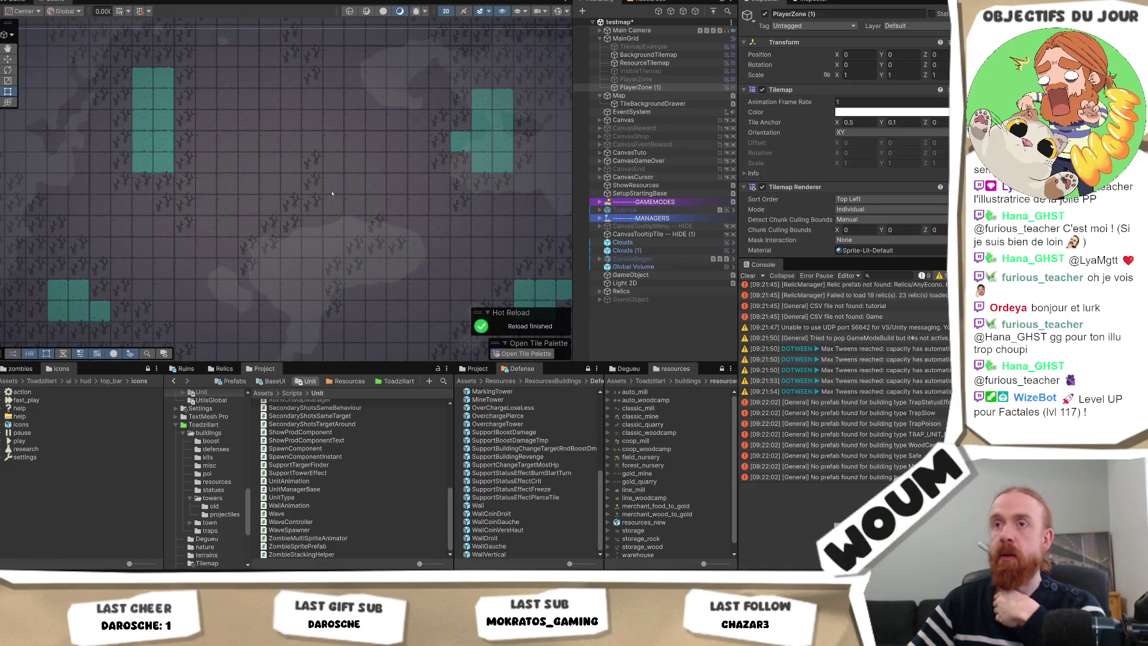
scroll(363, 185, down, 1)
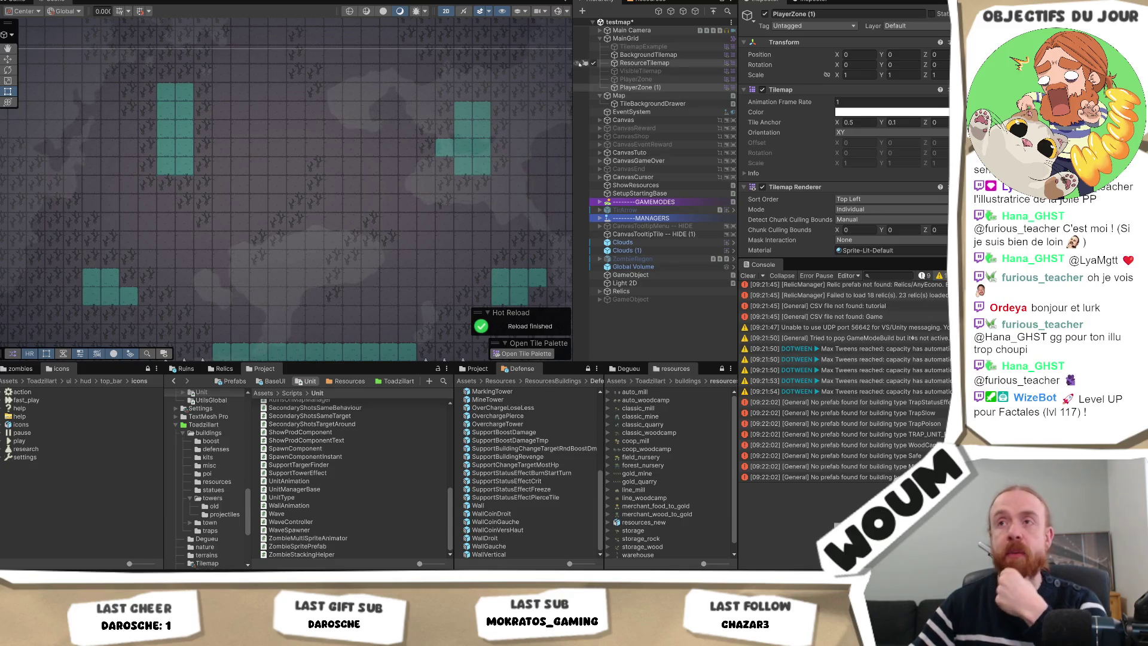
click(644, 62)
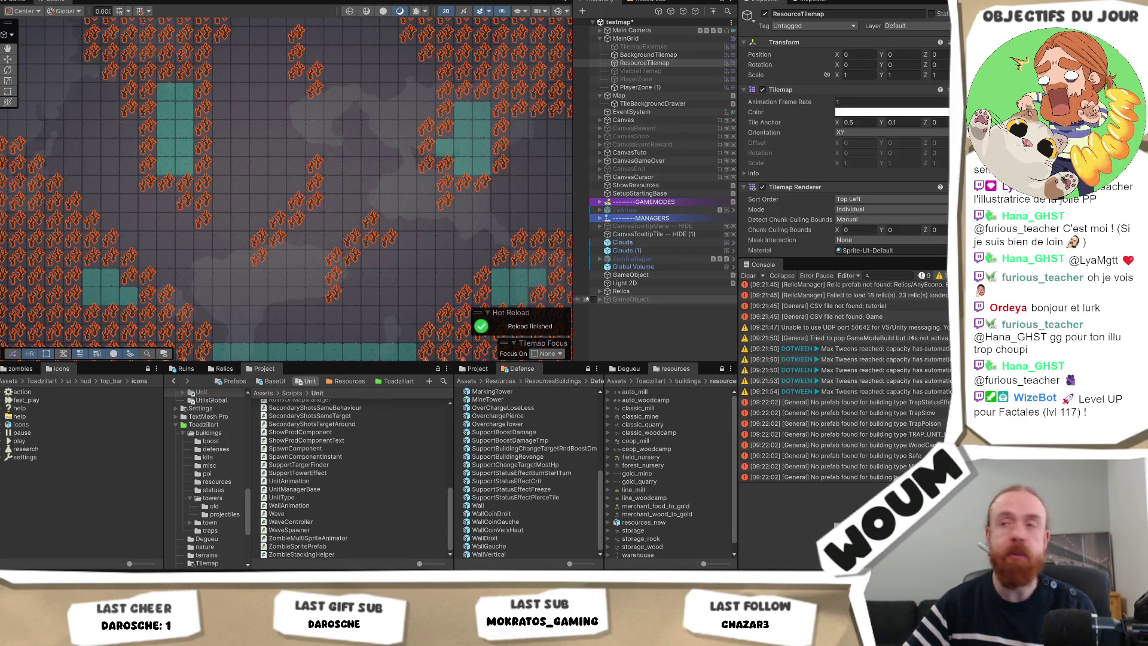
scroll(299, 184, up, 2)
mouse_move(299, 183)
mouse_down()
mouse_move(272, 188)
mouse_move(251, 232)
mouse_up()
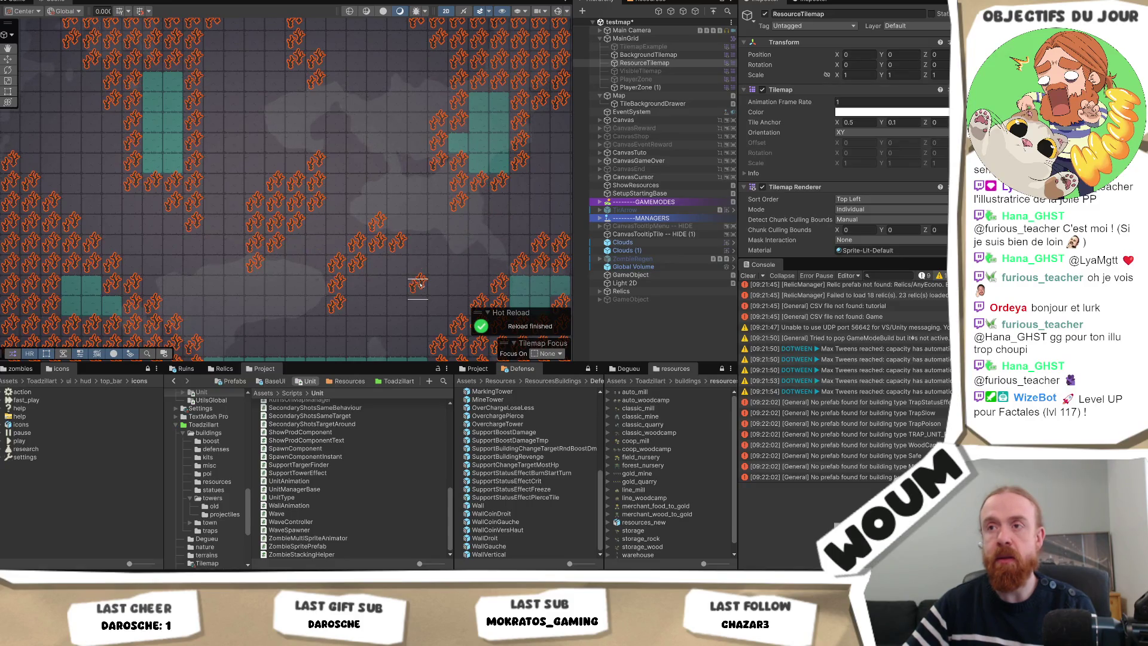
scroll(427, 275, down, 1)
scroll(400, 183, down, 1)
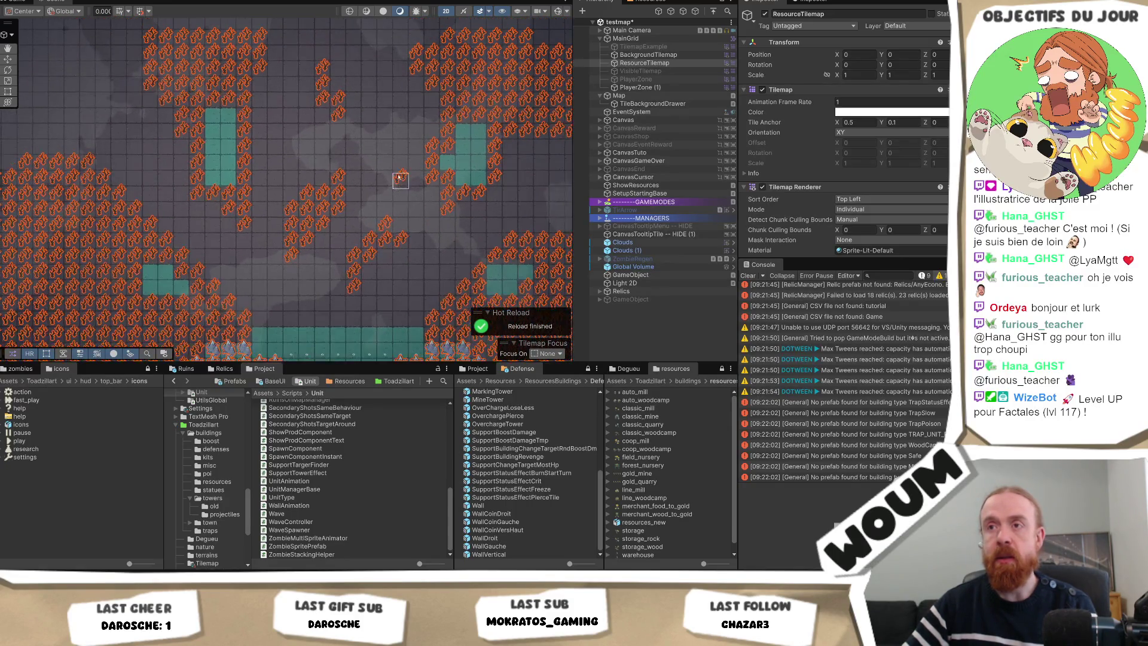
scroll(385, 150, up, 1)
scroll(353, 98, up, 1)
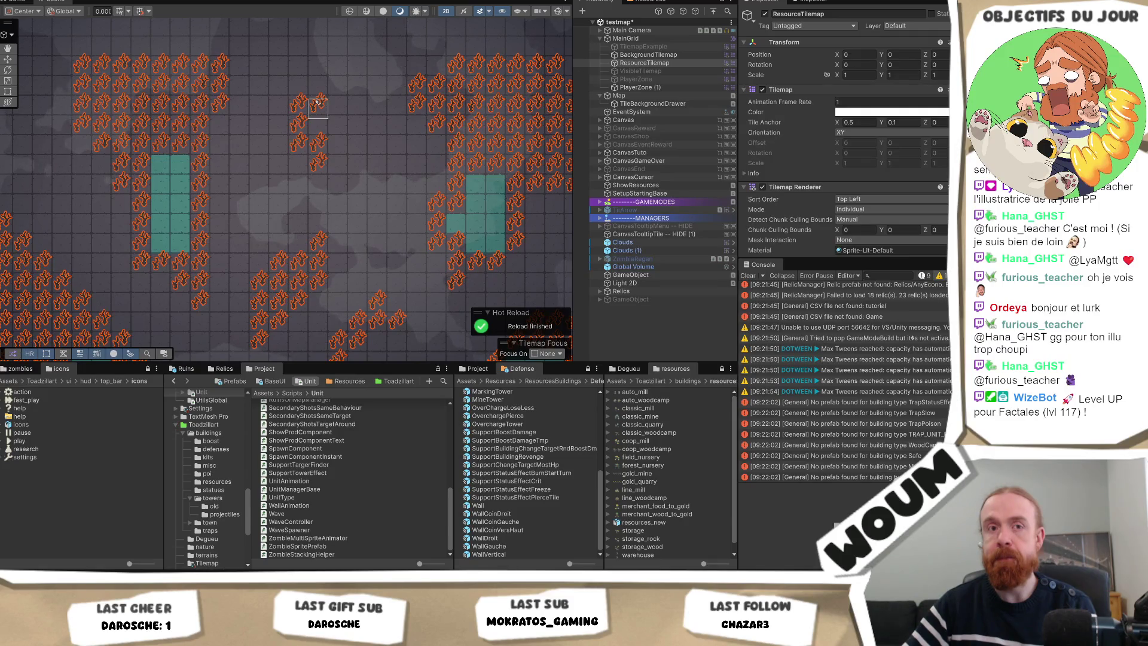
mouse_move(320, 106)
mouse_down()
mouse_move(336, 165)
mouse_move(320, 148)
mouse_move(299, 166)
mouse_move(279, 124)
mouse_up()
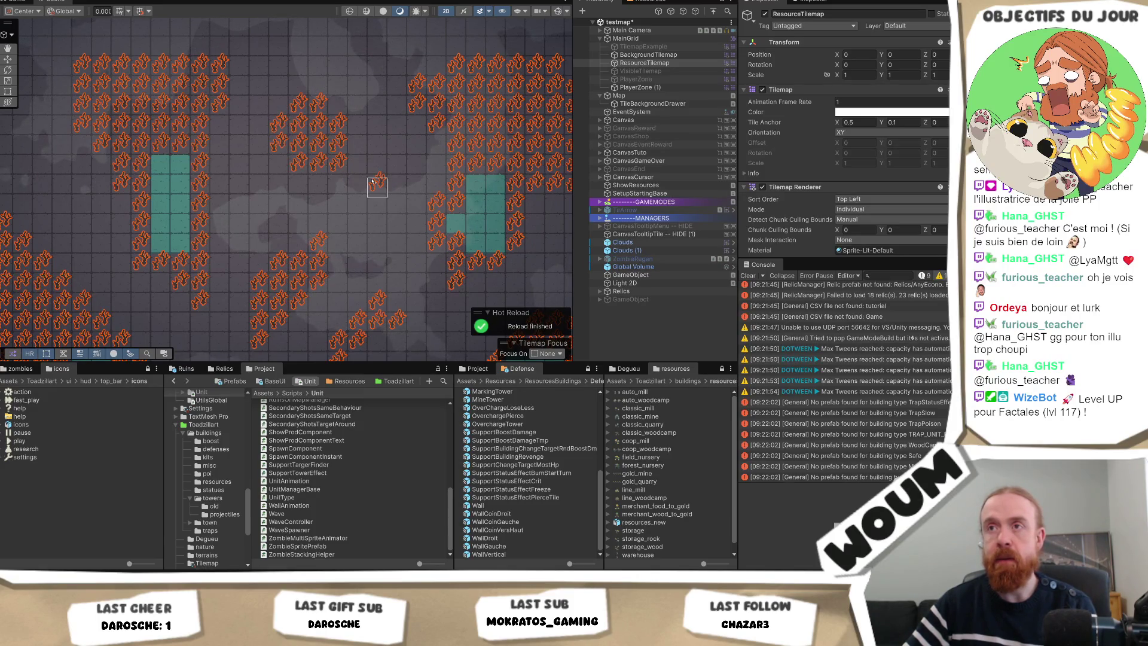
mouse_move(419, 239)
mouse_down()
mouse_move(345, 207)
mouse_move(428, 242)
mouse_move(411, 302)
mouse_up()
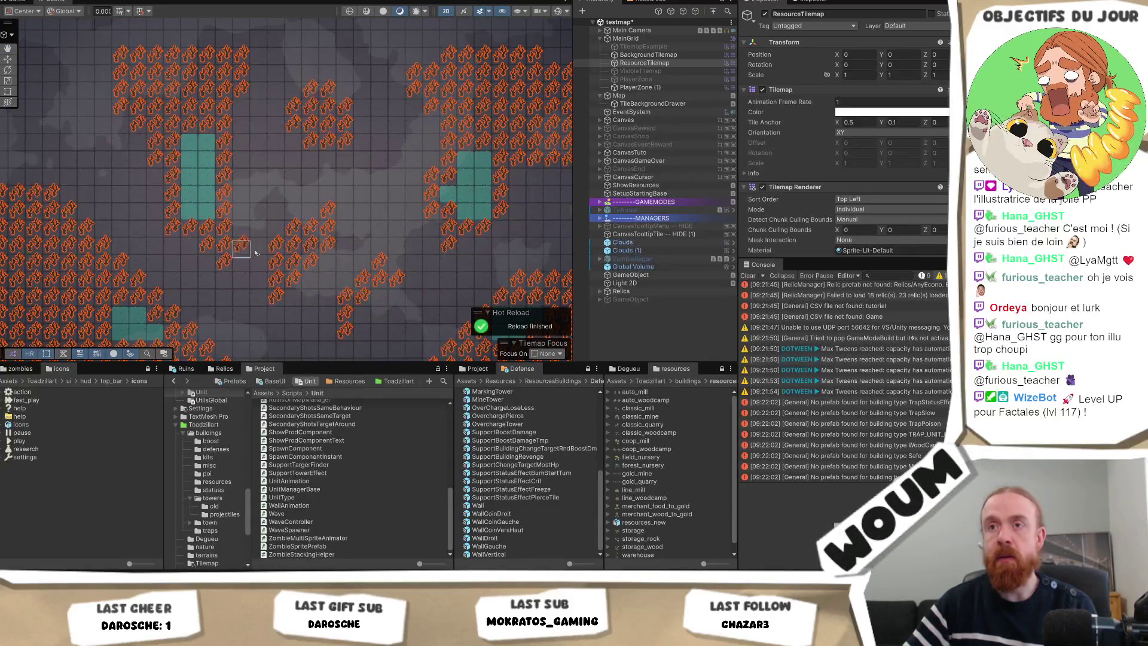
scroll(175, 226, up, 1)
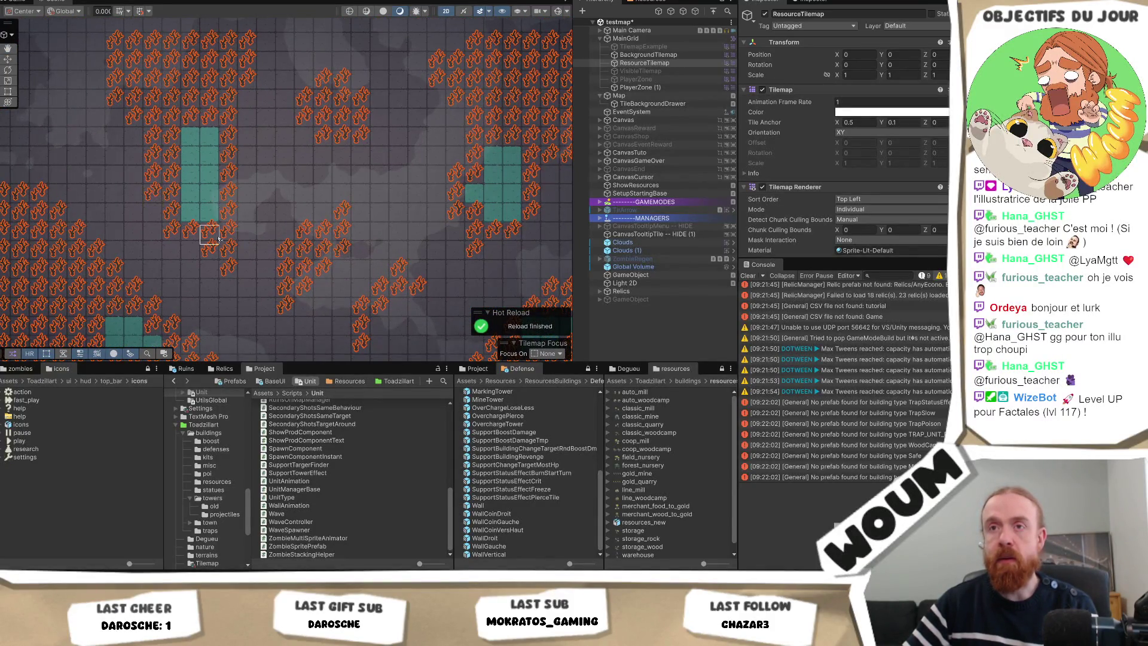
mouse_move(216, 244)
mouse_down()
mouse_move(220, 194)
mouse_move(250, 132)
mouse_move(269, 166)
mouse_up()
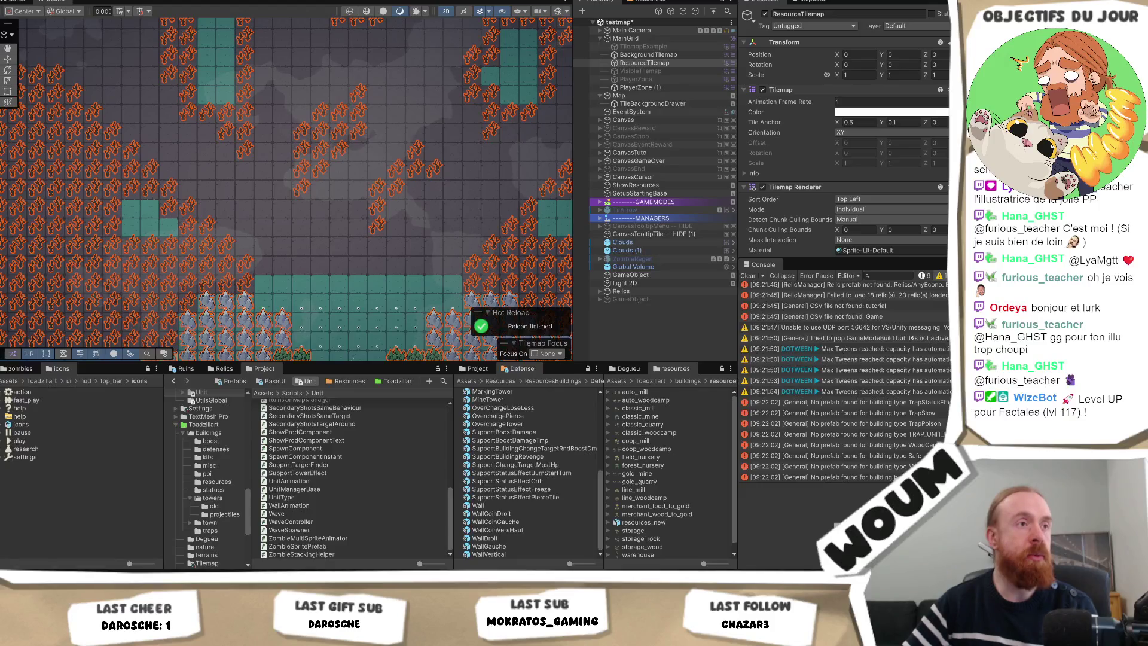
drag(514, 250, 373, 234)
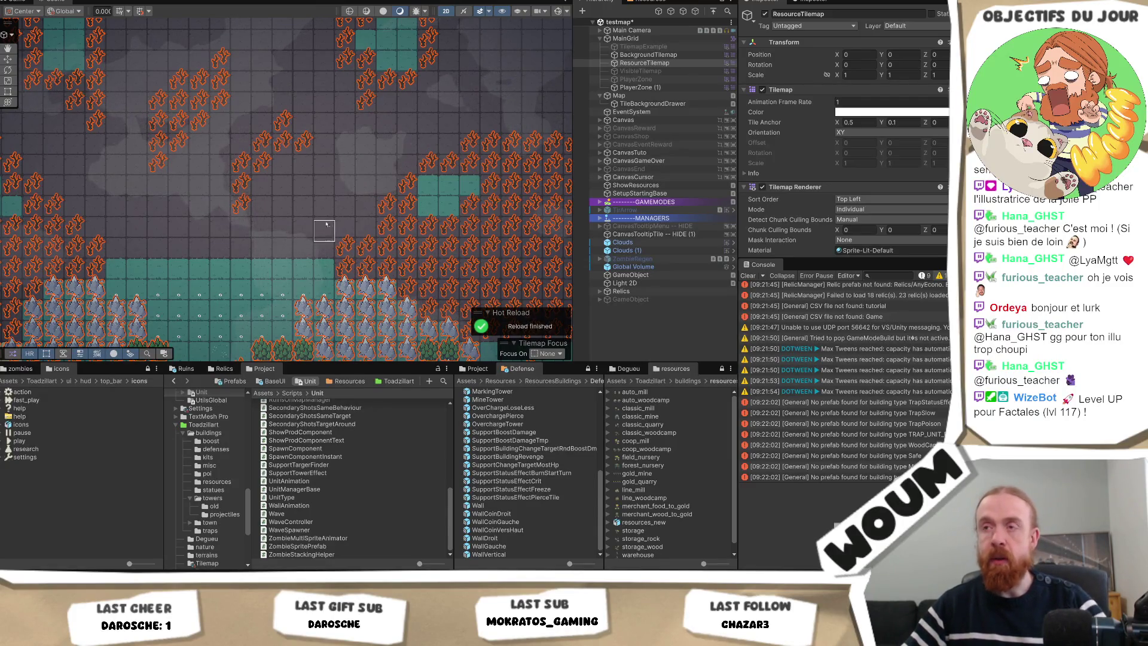
key(Left)
key(Up)
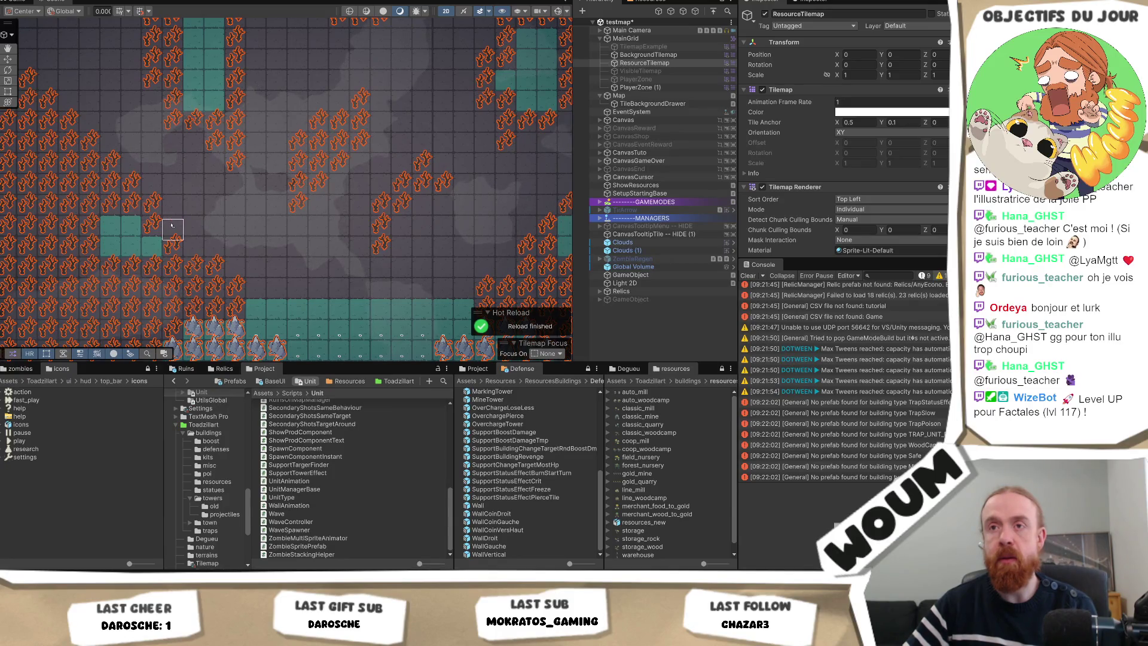
Pan around the test map to bring the teal spike band at the bottom into view
mouse_move(276, 244)
mouse_down()
mouse_move(257, 287)
mouse_move(325, 325)
mouse_move(223, 315)
mouse_move(266, 332)
mouse_up()
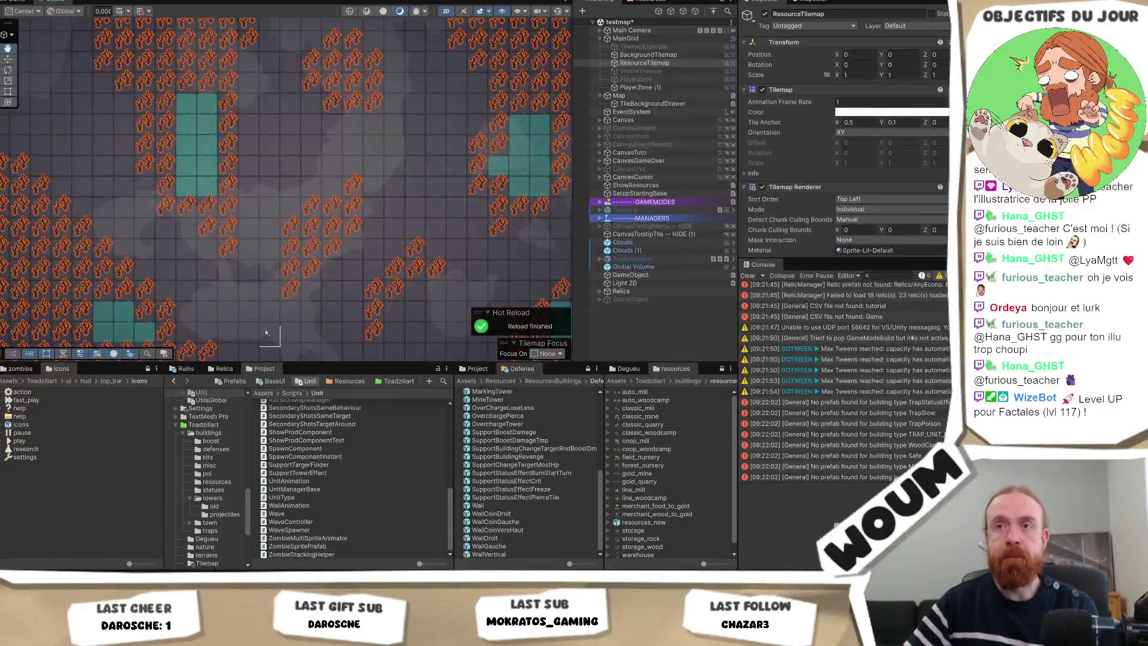
mouse_move(300, 138)
mouse_down()
mouse_move(285, 226)
mouse_move(205, 174)
mouse_up()
drag(493, 285, 436, 244)
mouse_move(354, 265)
mouse_down()
mouse_move(330, 200)
mouse_move(356, 154)
mouse_up()
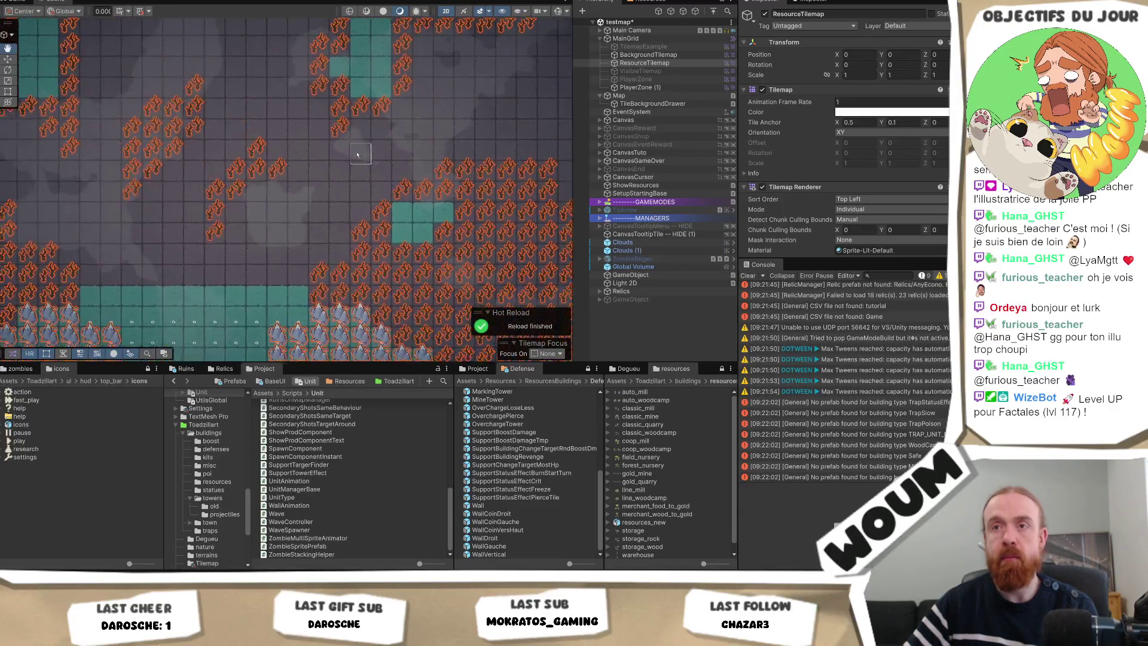
key(Left)
mouse_move(234, 206)
mouse_down()
mouse_move(238, 289)
mouse_move(219, 283)
mouse_up()
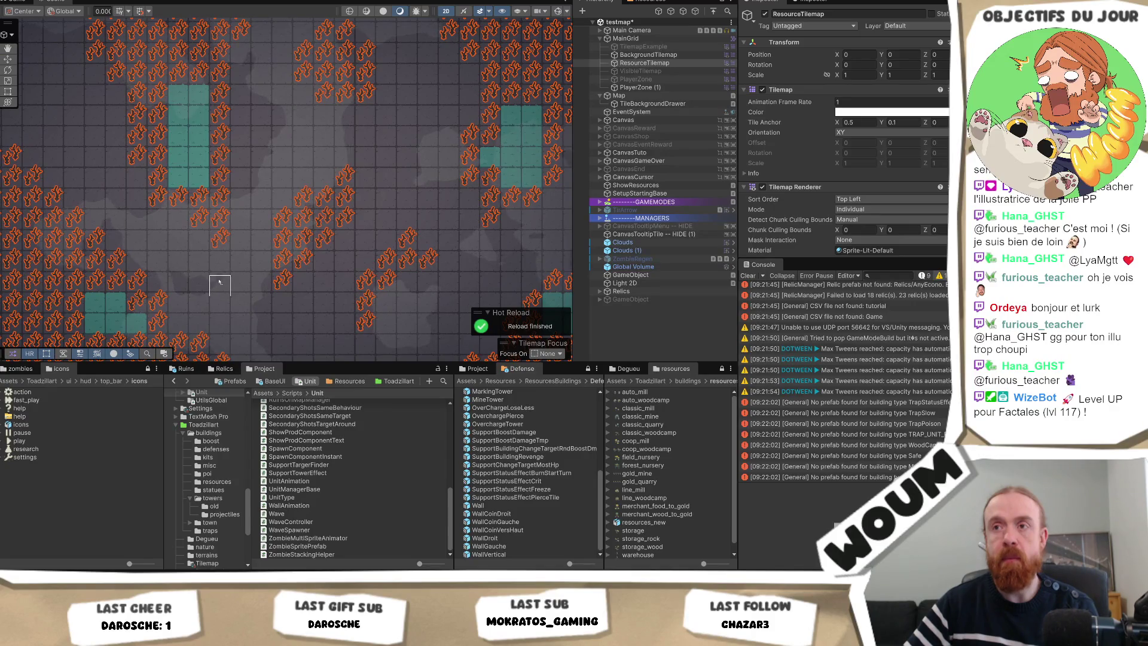
key(Down)
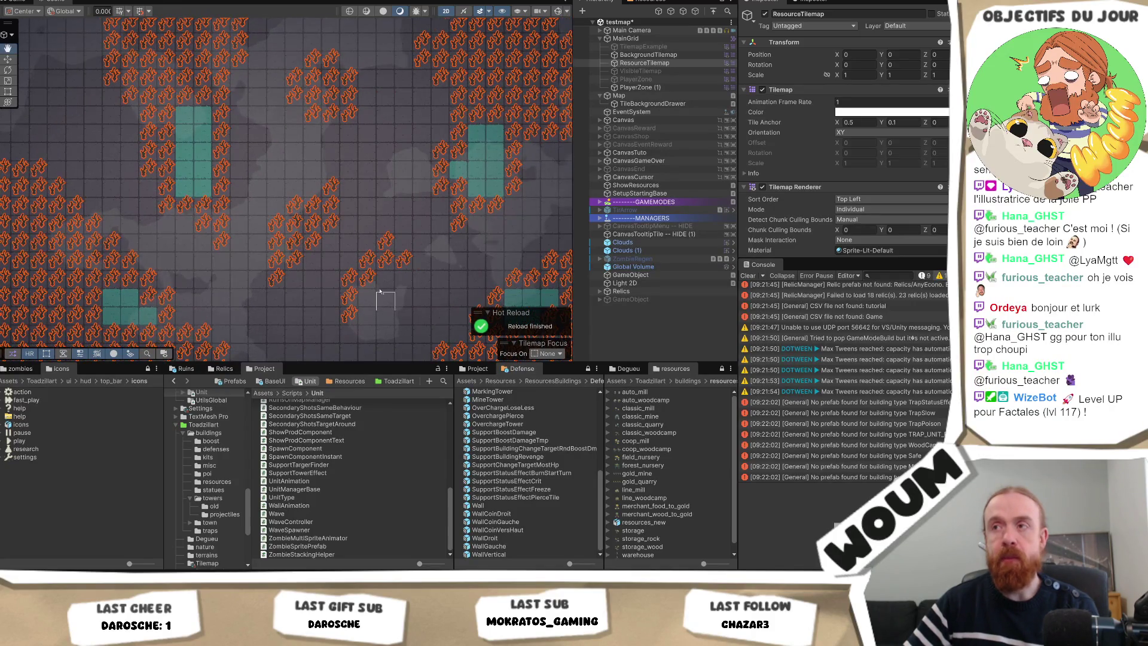
key(Right)
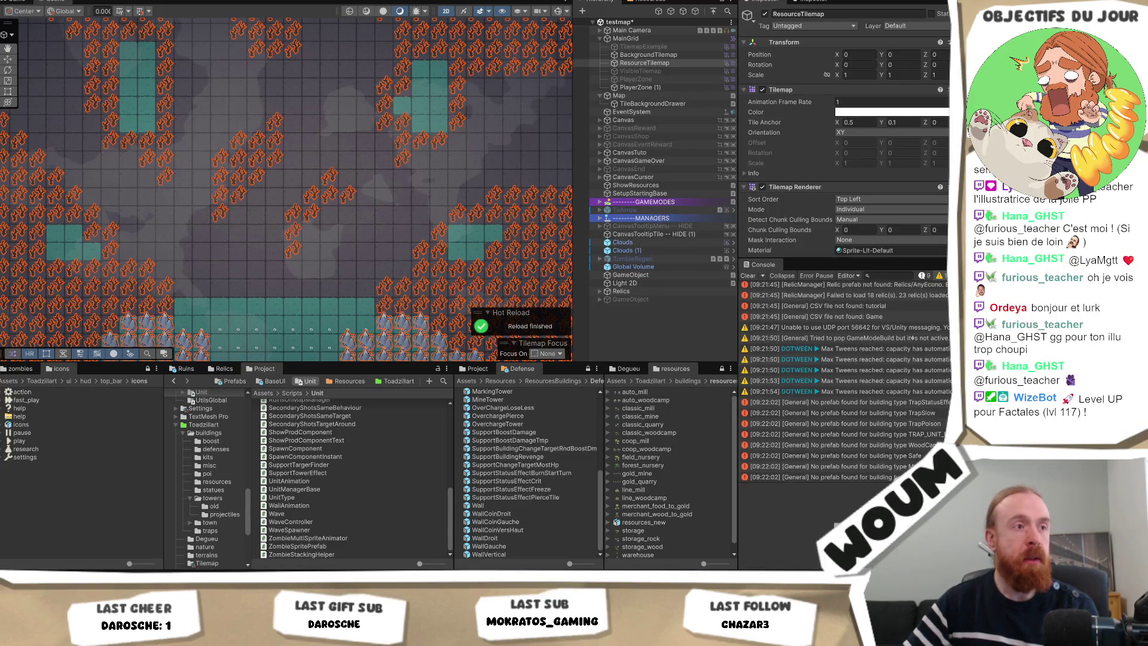
Paint more red-plant resource tiles onto the ResourceTilemap near the teal blocks
scroll(311, 197, up, 2)
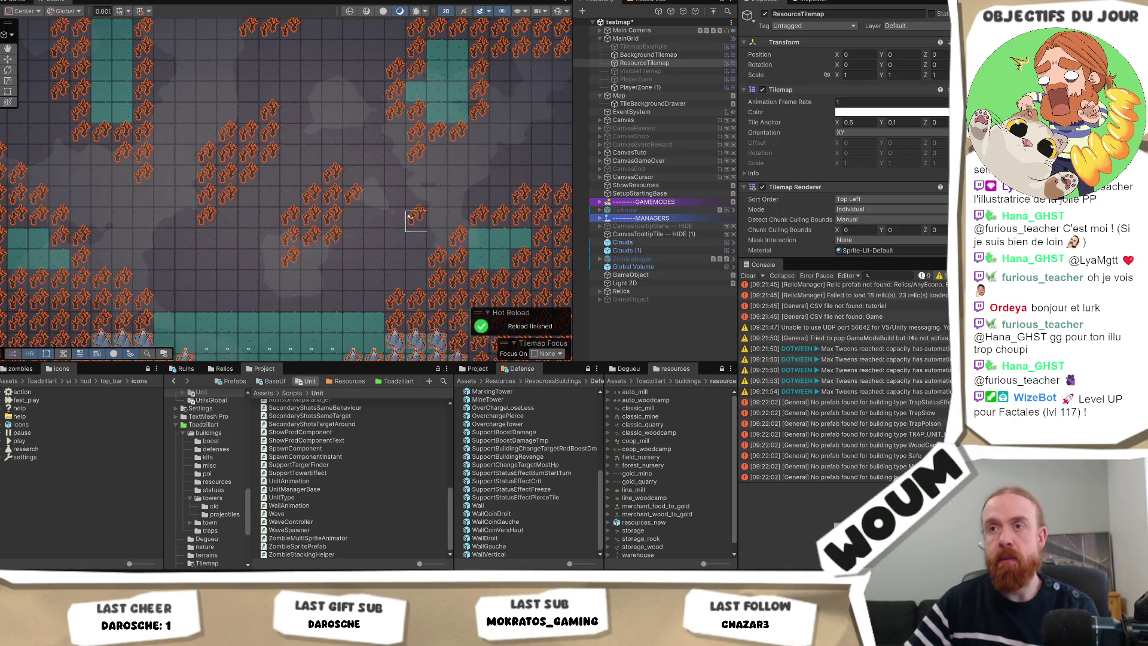
mouse_move(351, 219)
mouse_down()
mouse_move(332, 221)
mouse_move(356, 225)
mouse_up()
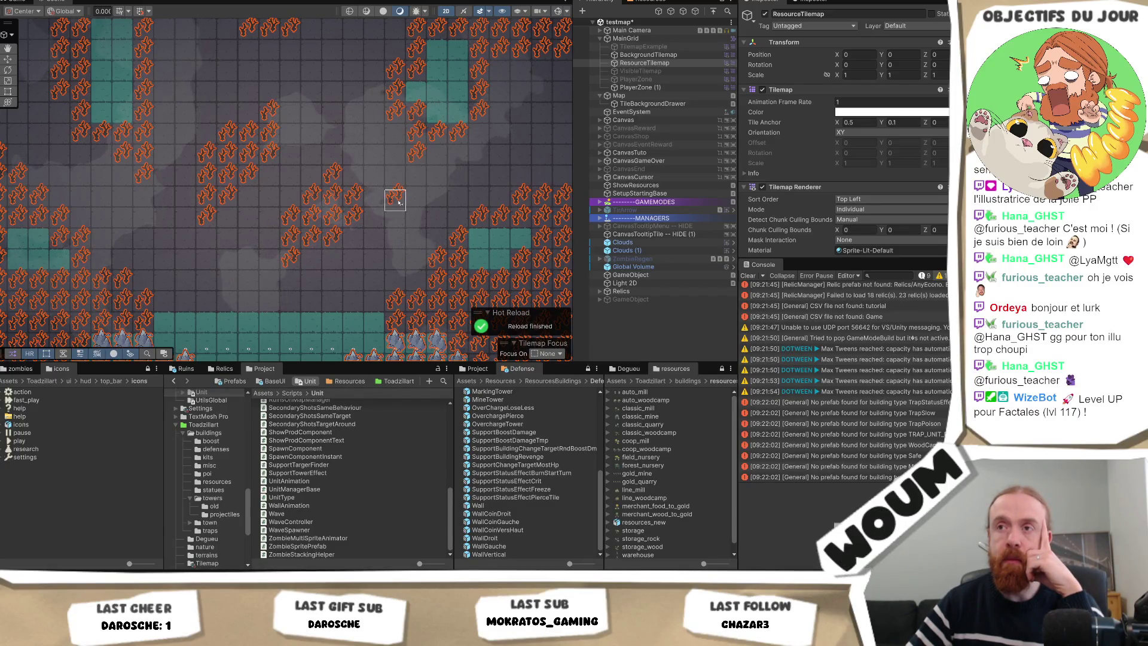
scroll(398, 202, down, 1)
drag(416, 195, 400, 225)
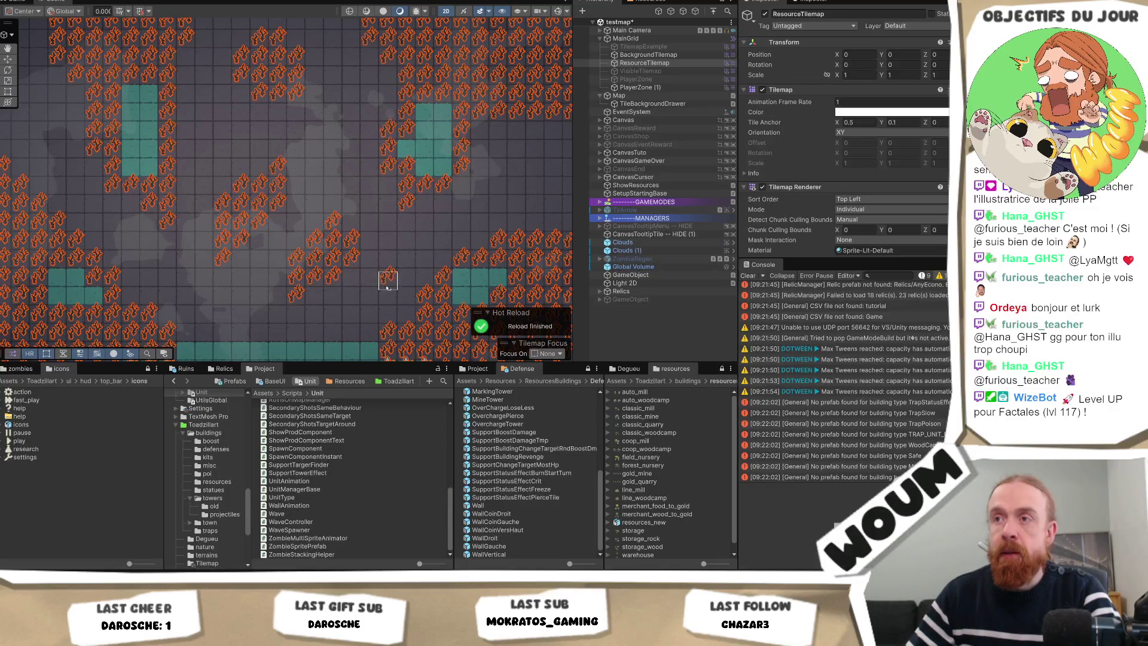
scroll(385, 286, down, 2)
scroll(401, 262, up, 3)
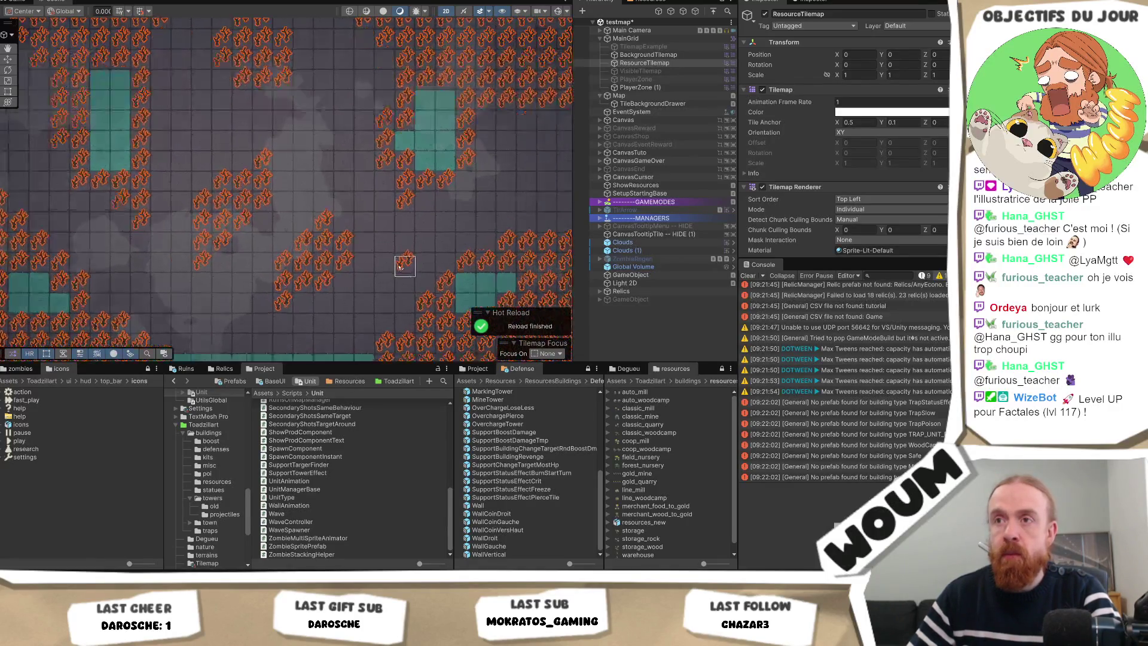
scroll(399, 267, up, 1)
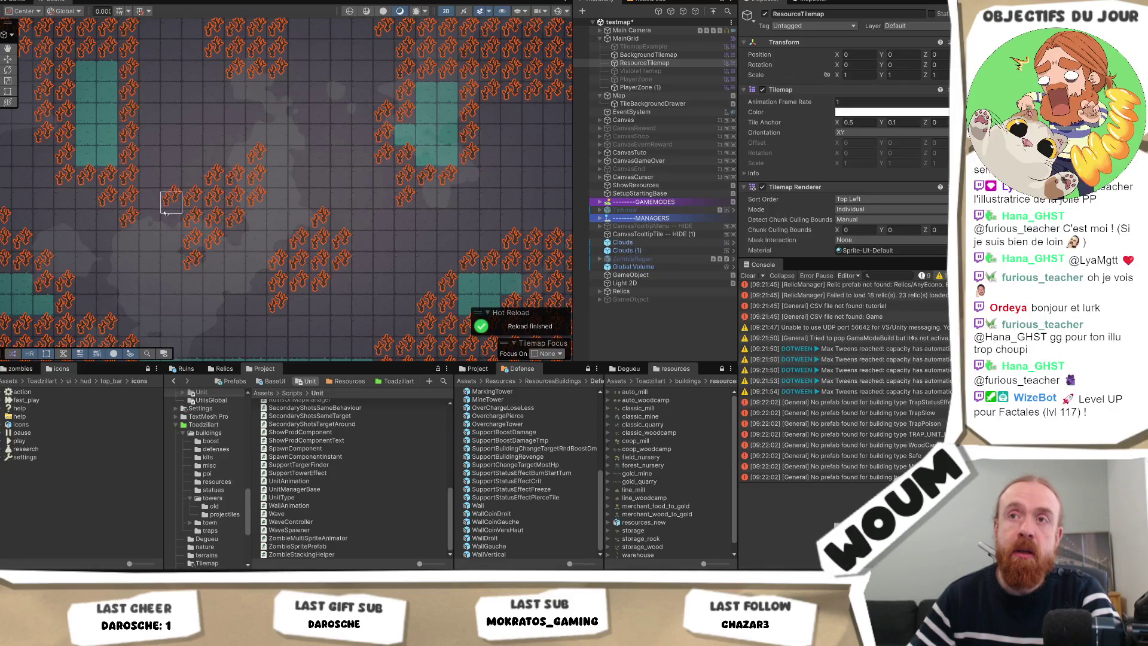
scroll(319, 161, down, 3)
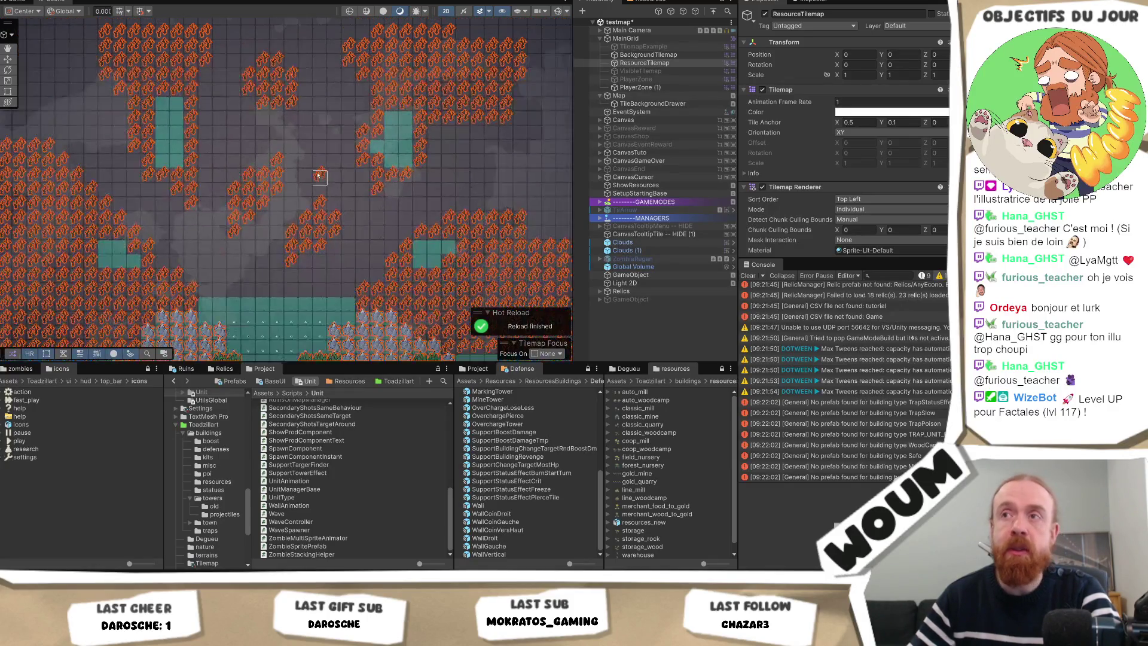
scroll(331, 179, up, 5)
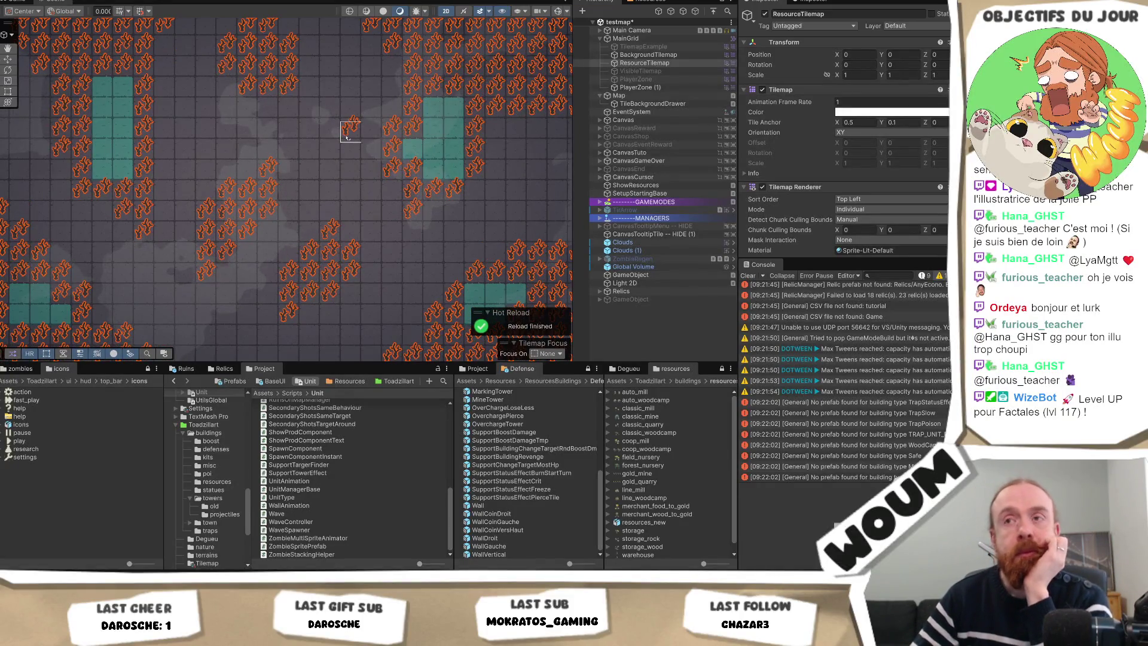
scroll(345, 137, down, 4)
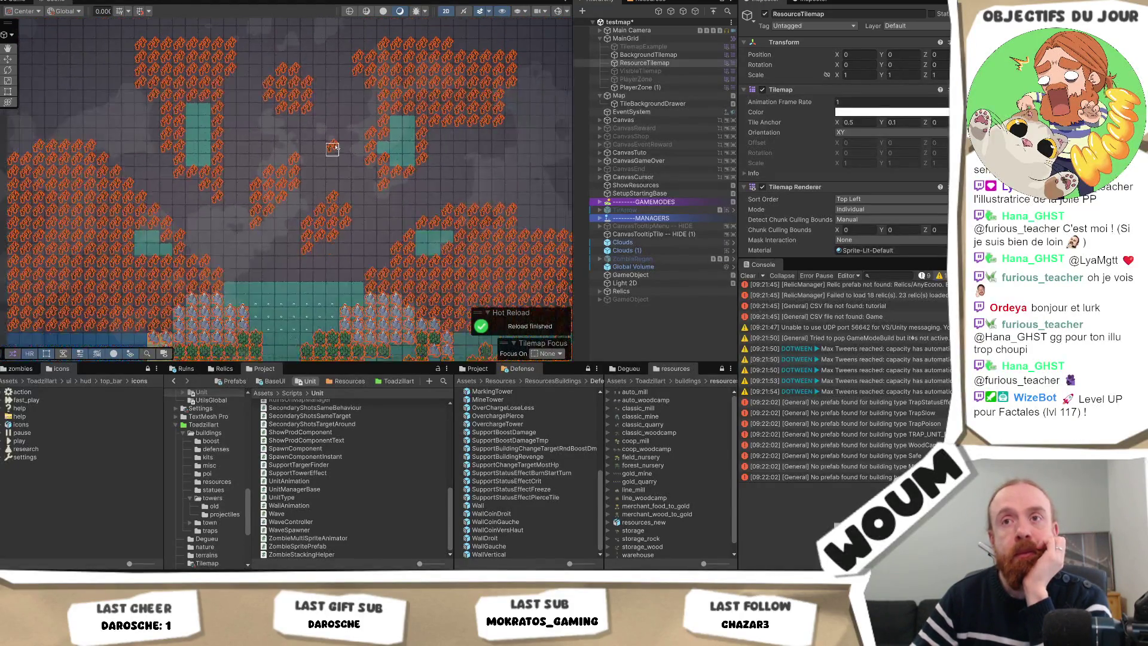
scroll(333, 159, up, 4)
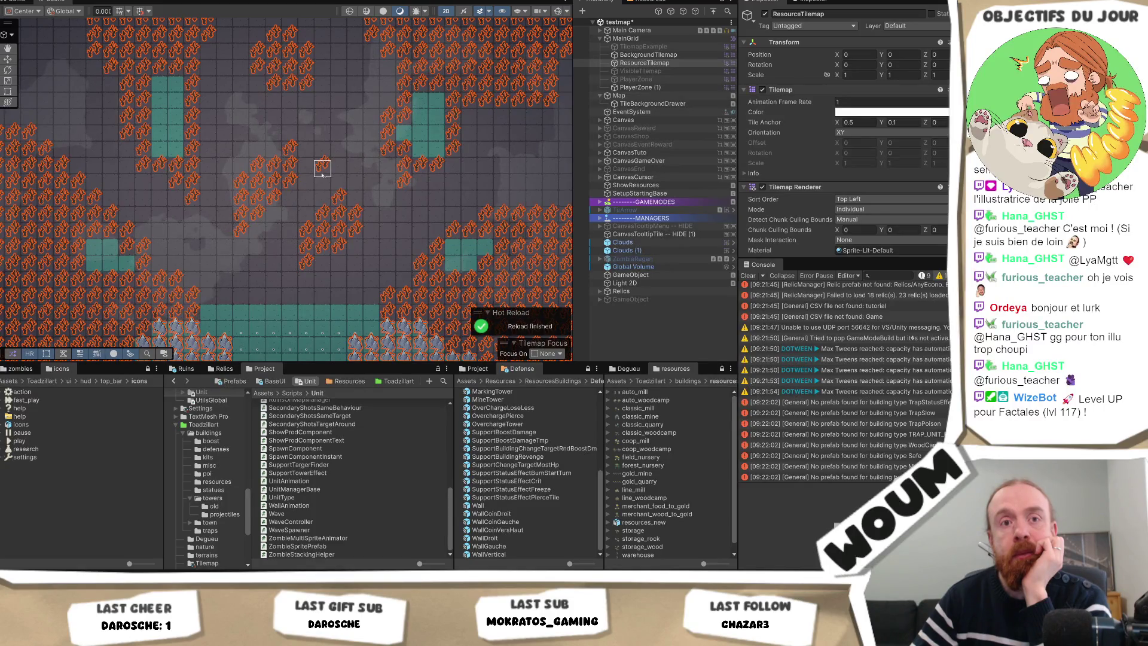
drag(320, 174, 332, 204)
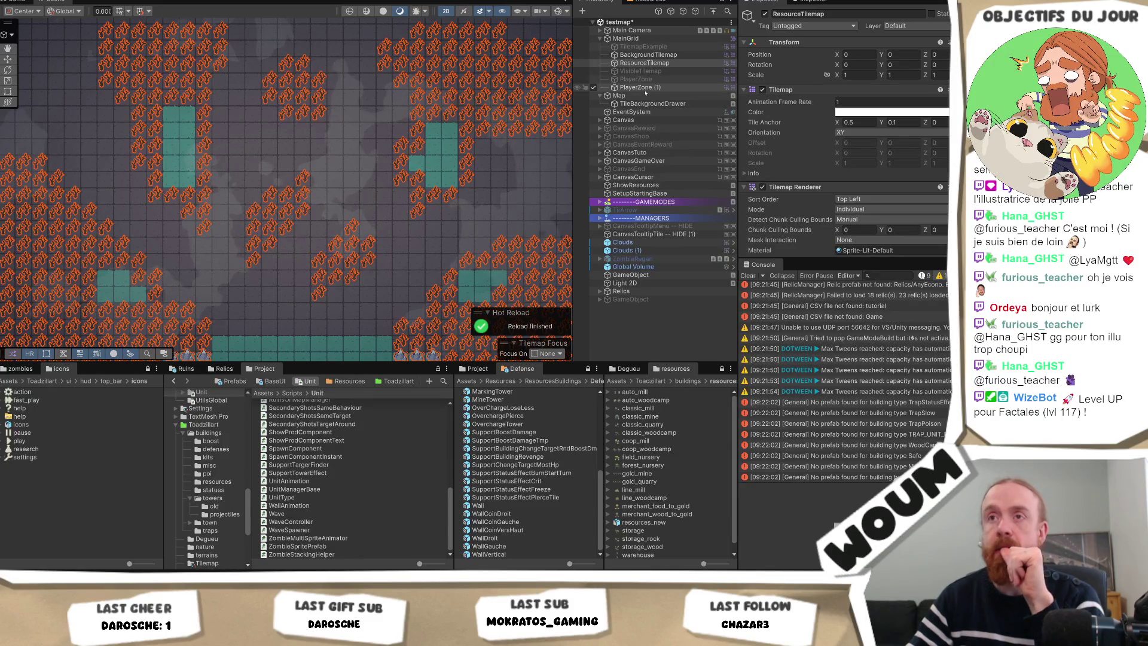
scroll(197, 212, down, 3)
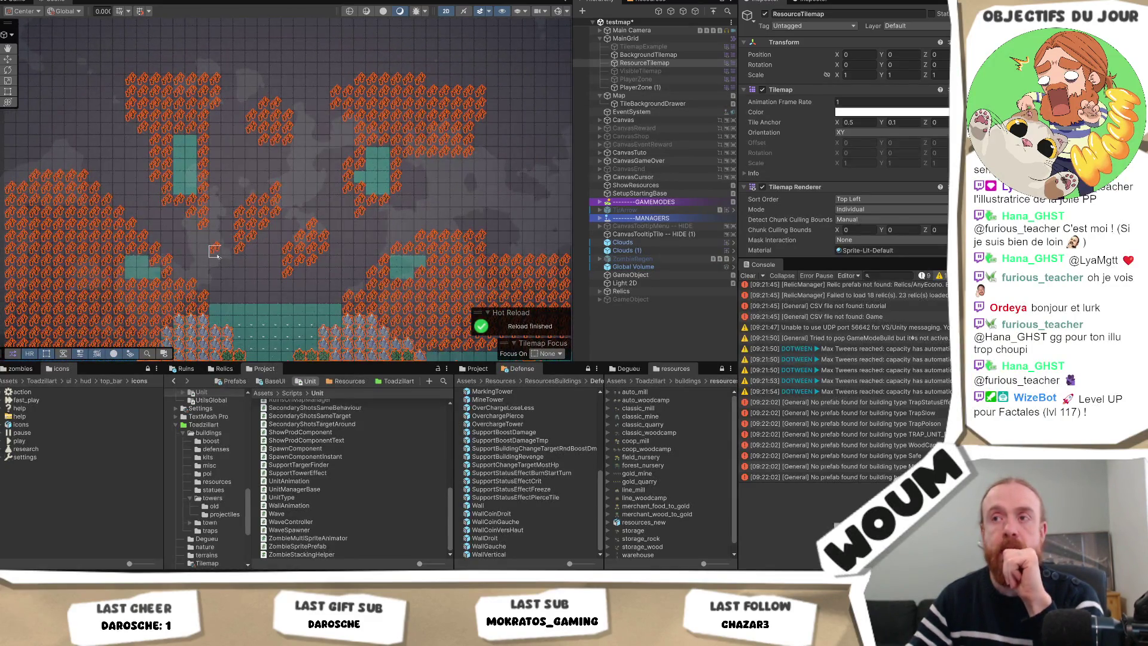
scroll(288, 241, up, 3)
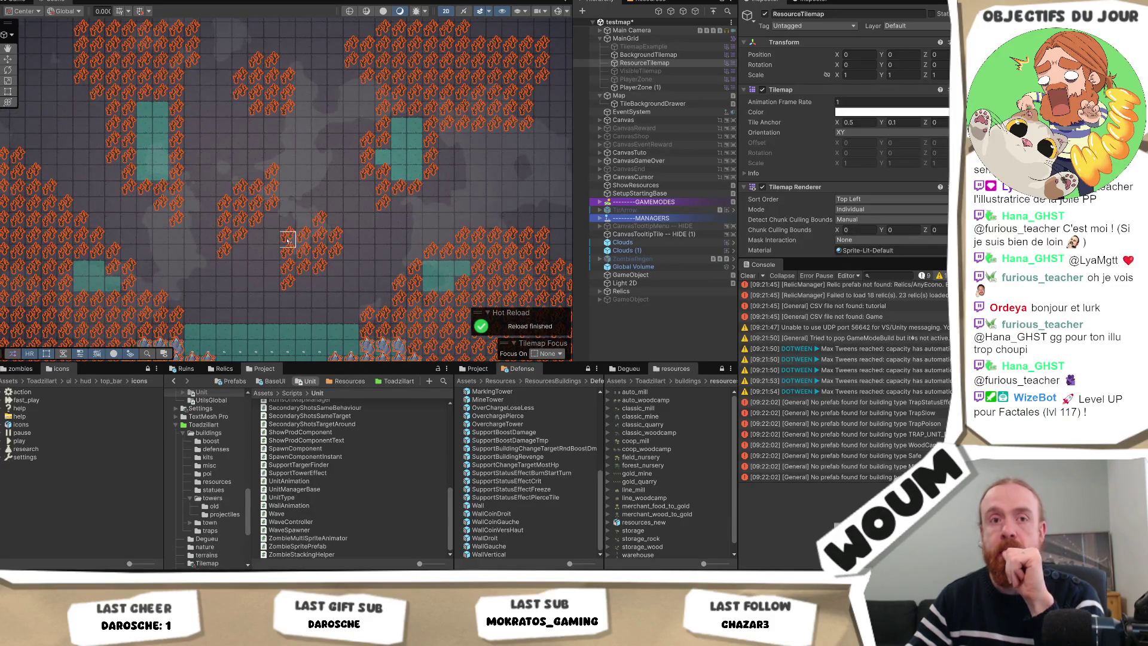
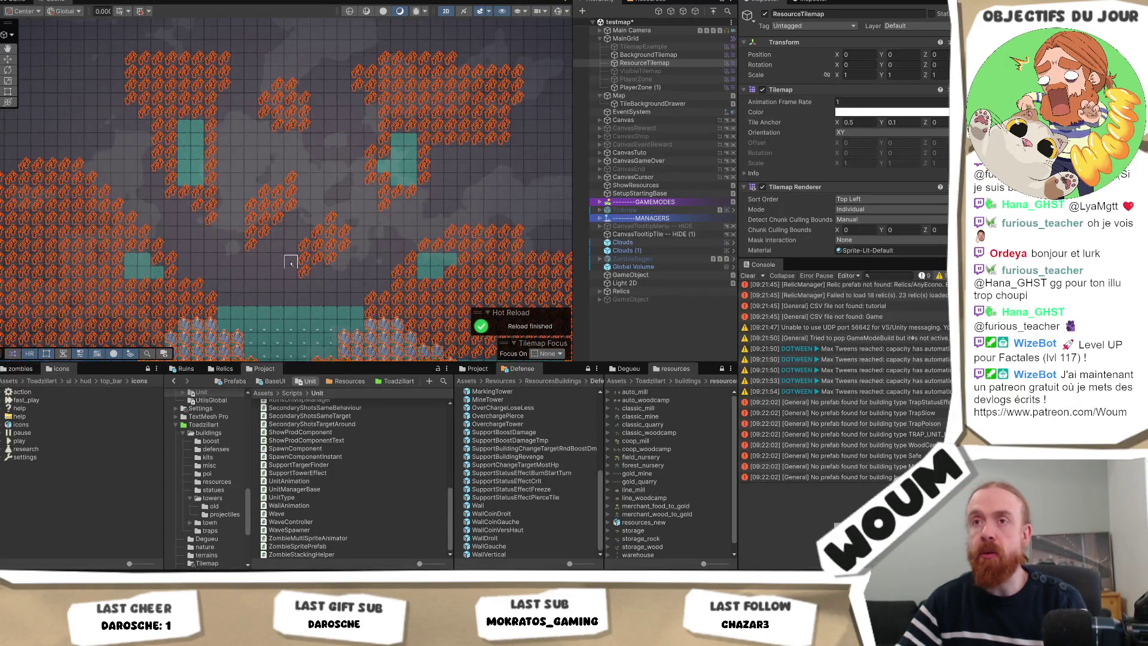
Duplicate ResourceTilemap, deactivate the ResourceTilemap (1) copy, and reselect the original
click(649, 87)
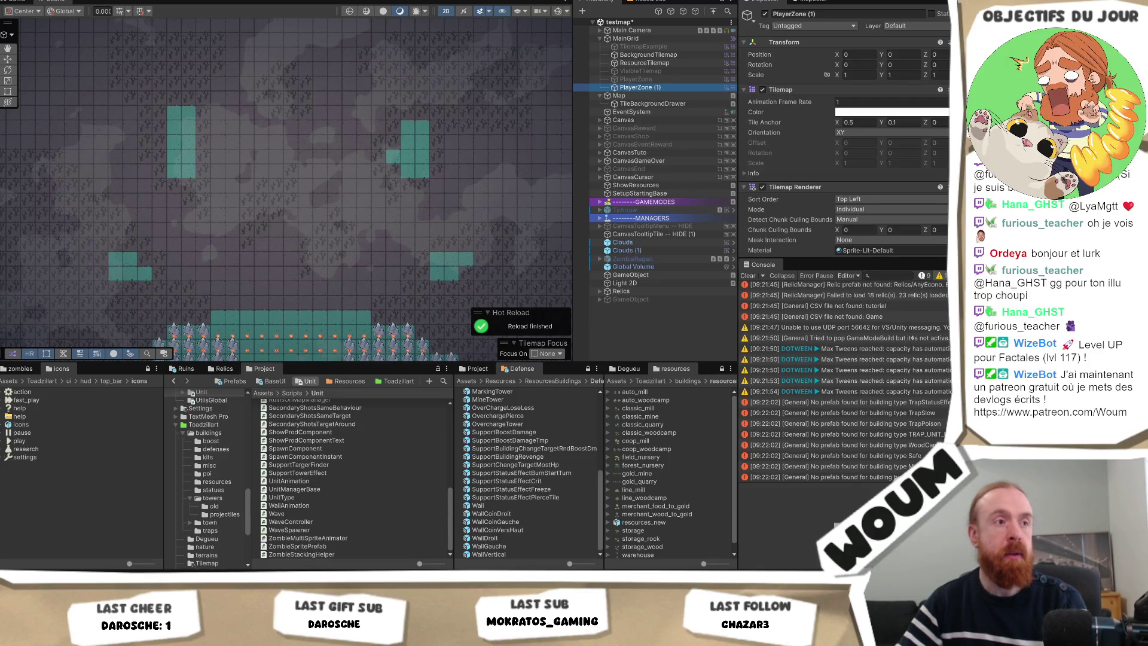
scroll(349, 246, up, 1)
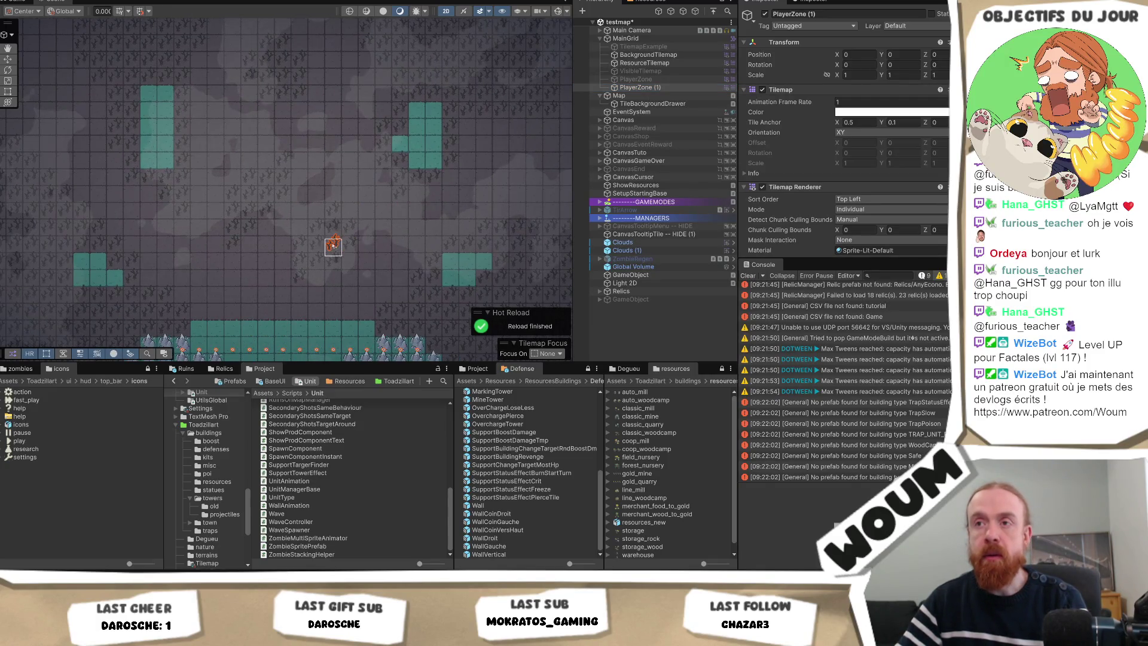
drag(235, 304, 274, 263)
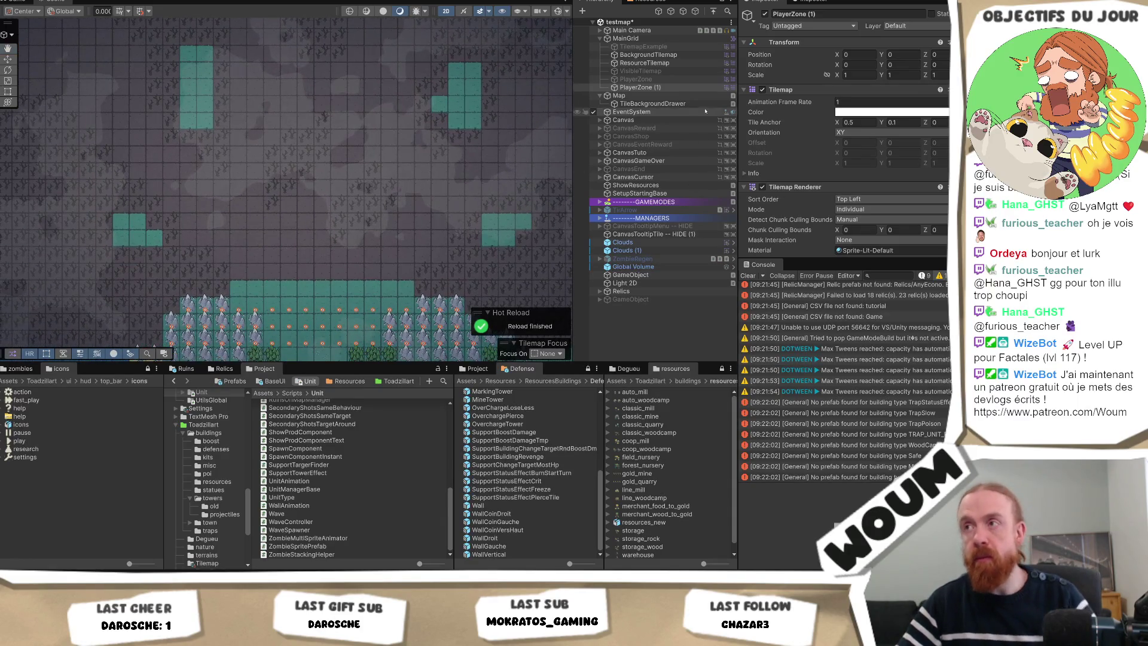
click(665, 63)
key(ctrl+d)
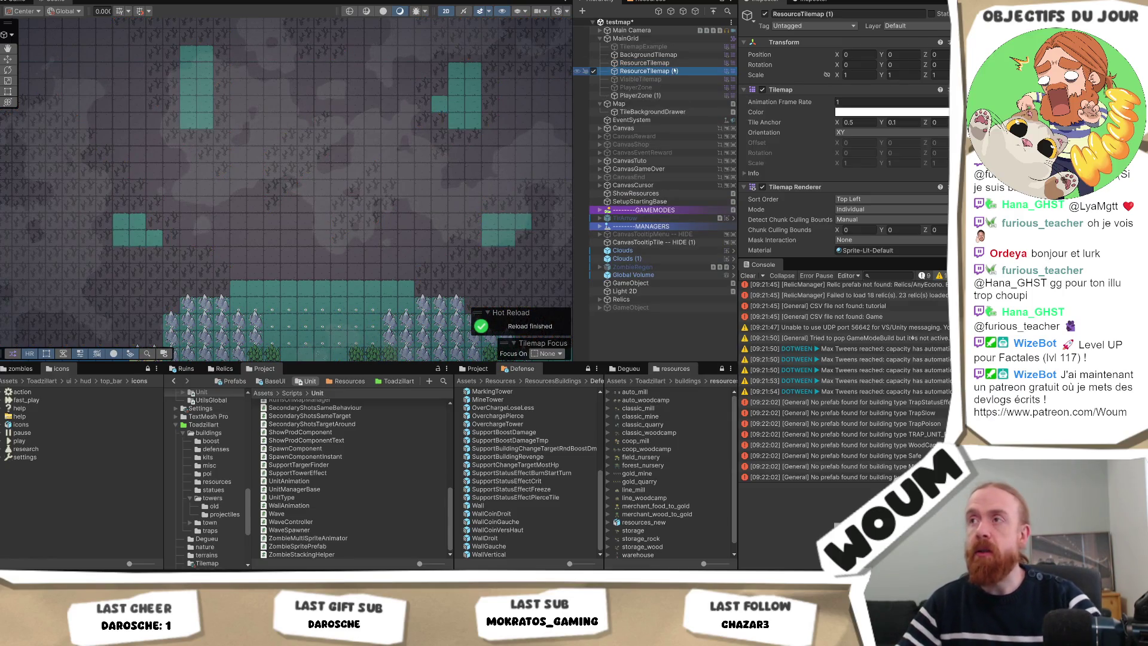
click(721, 64)
click(676, 71)
key(alt+shift+a)
click(675, 63)
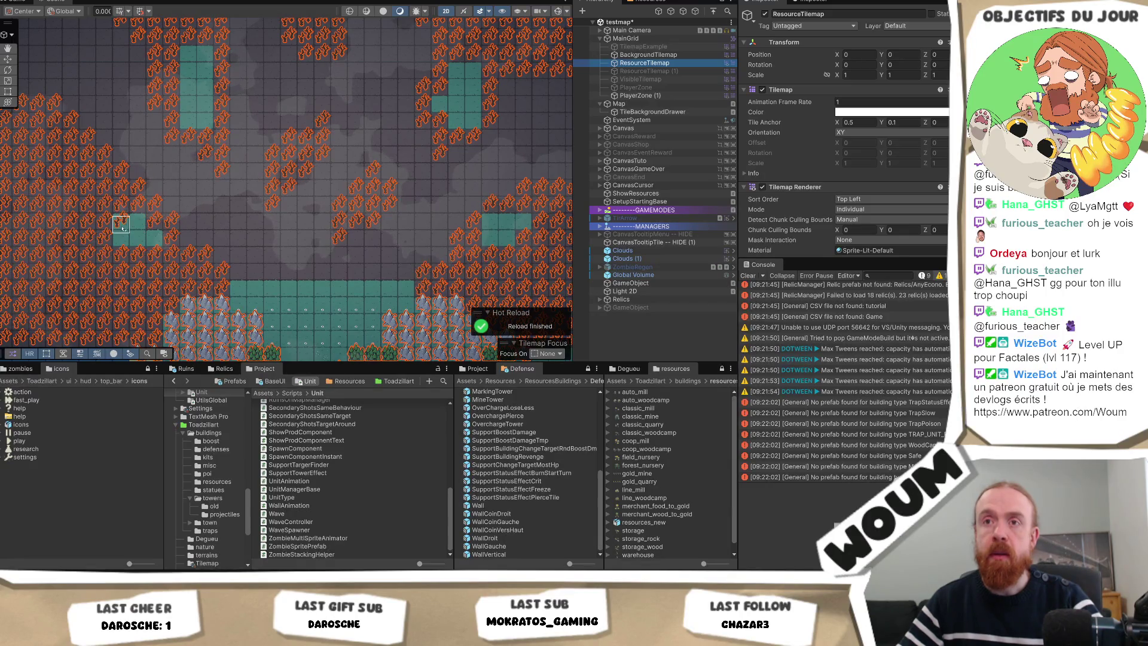
Paint flame resource tiles over the left and right teal cells across the map
mouse_move(122, 227)
mouse_down()
mouse_move(124, 238)
mouse_move(155, 239)
mouse_up()
mouse_move(502, 243)
mouse_down()
mouse_move(506, 222)
mouse_move(507, 258)
mouse_up()
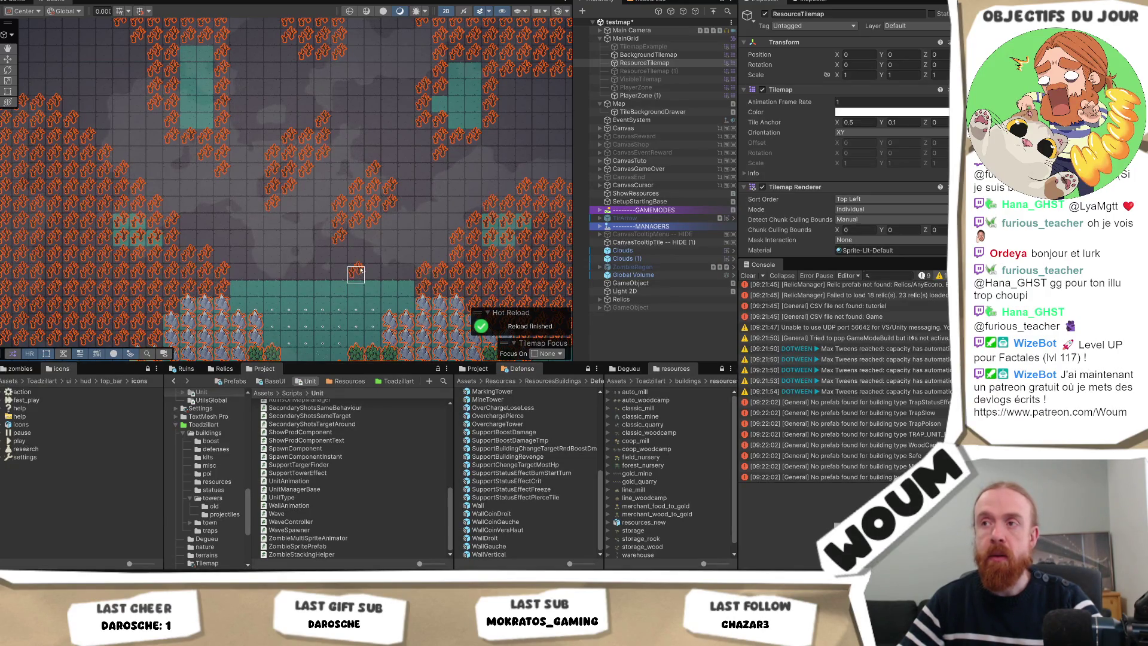
scroll(355, 290, down, 2)
scroll(305, 293, up, 2)
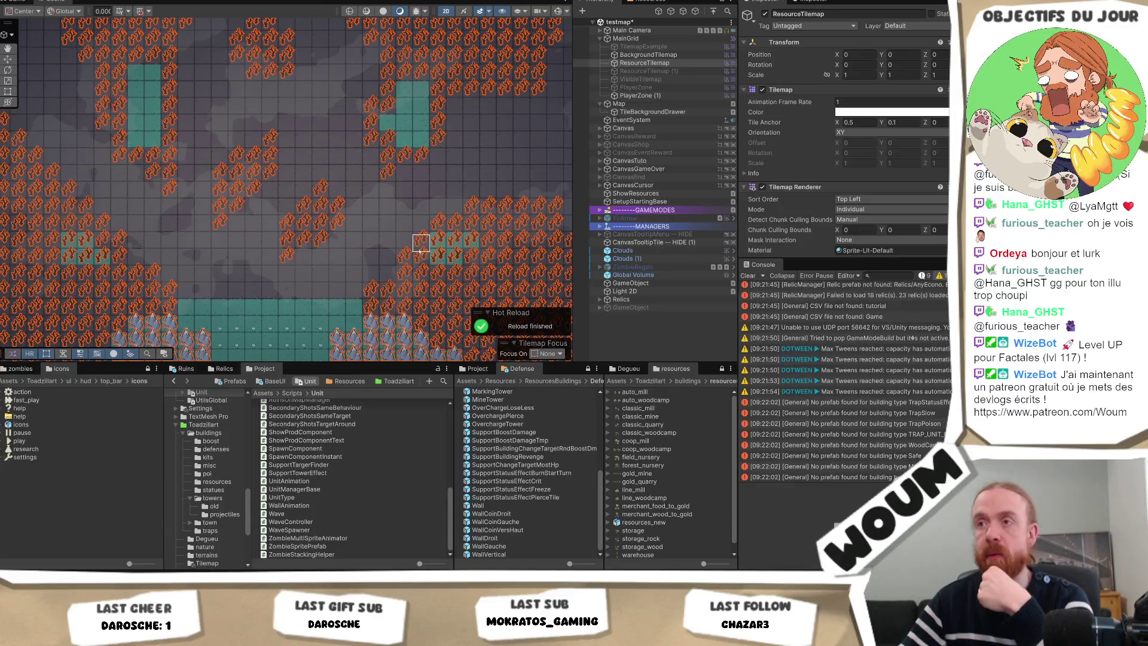
drag(416, 139, 397, 159)
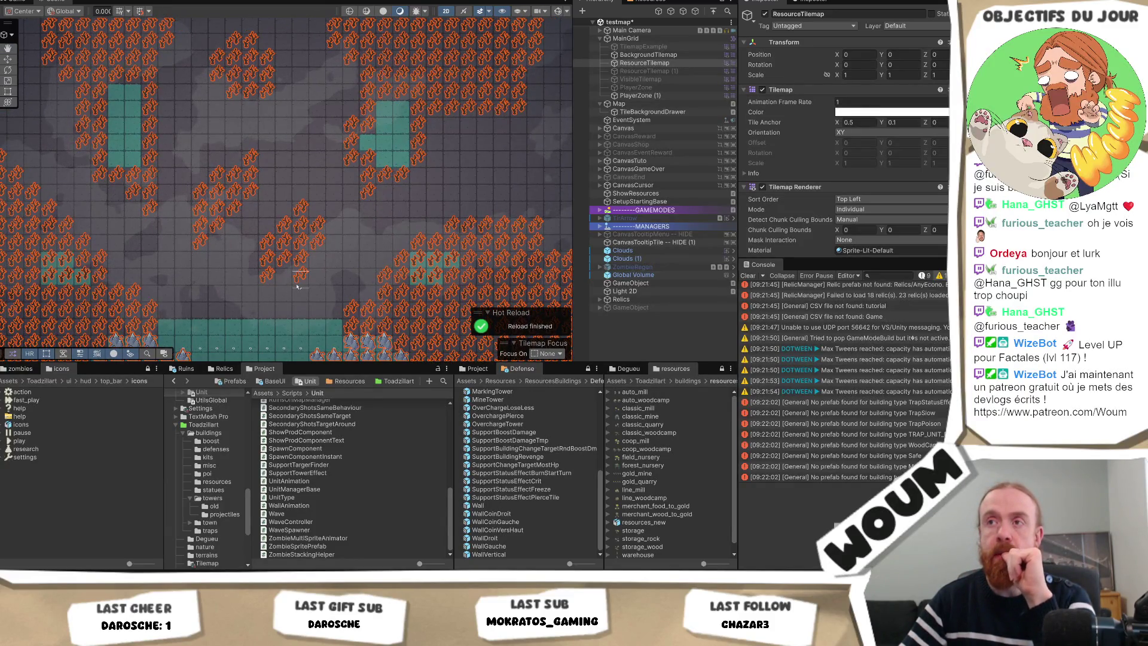
mouse_move(151, 260)
mouse_down()
mouse_move(230, 251)
mouse_move(202, 247)
mouse_up()
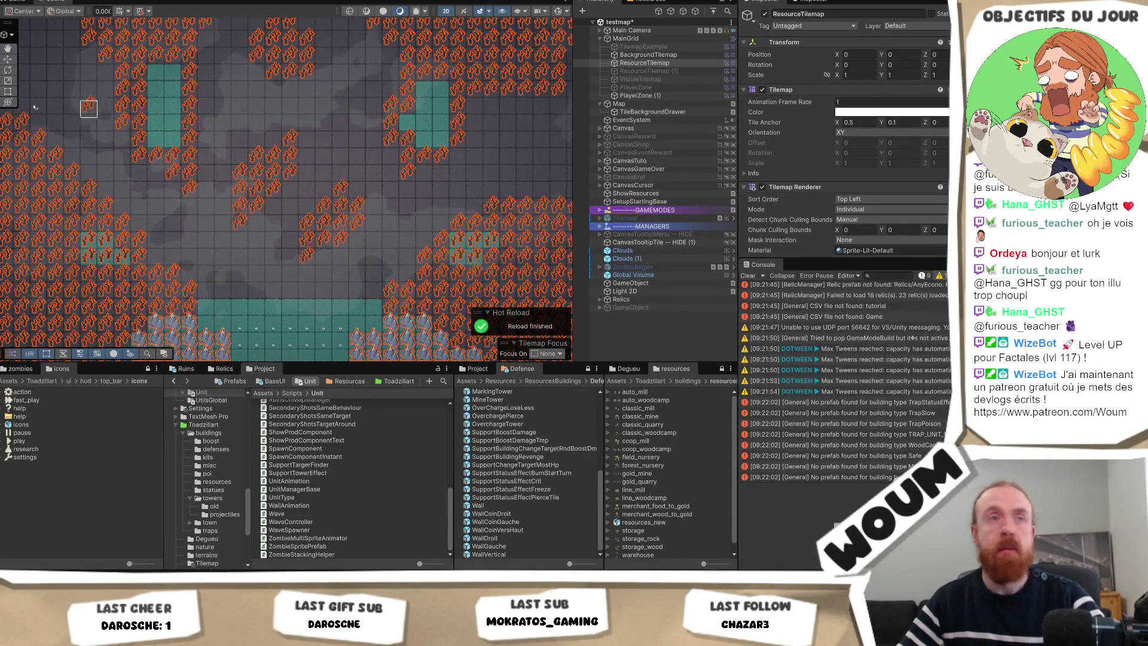
drag(407, 278, 339, 276)
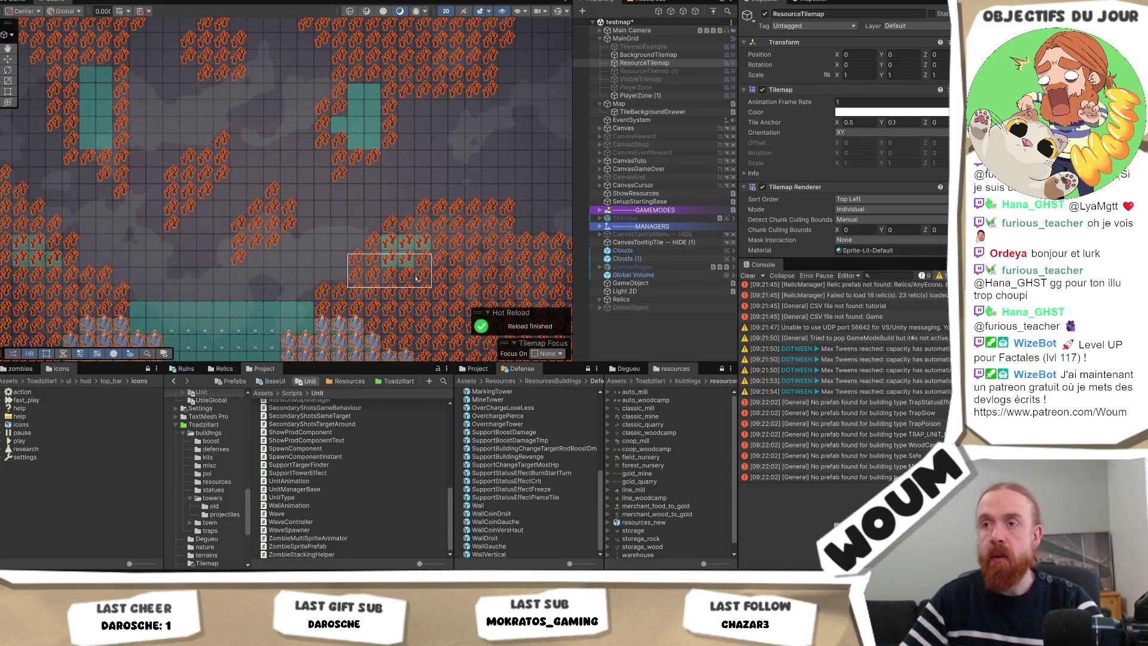
scroll(418, 278, down, 5)
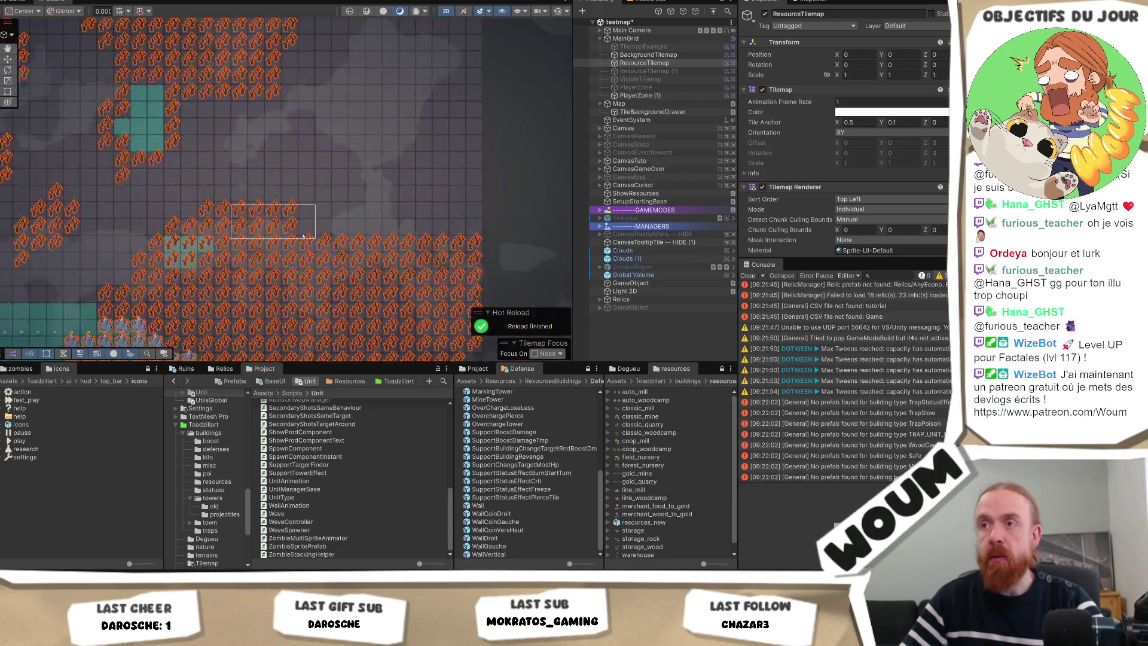
scroll(419, 263, up, 4)
scroll(472, 254, up, 3)
scroll(179, 210, down, 3)
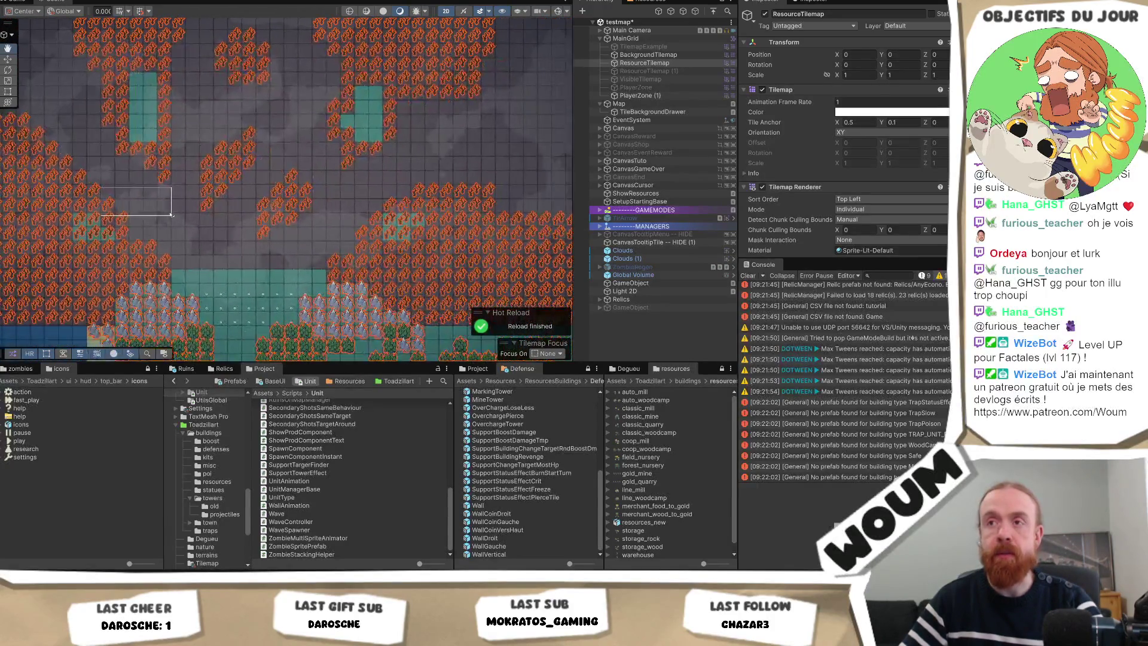
scroll(484, 215, right, 2)
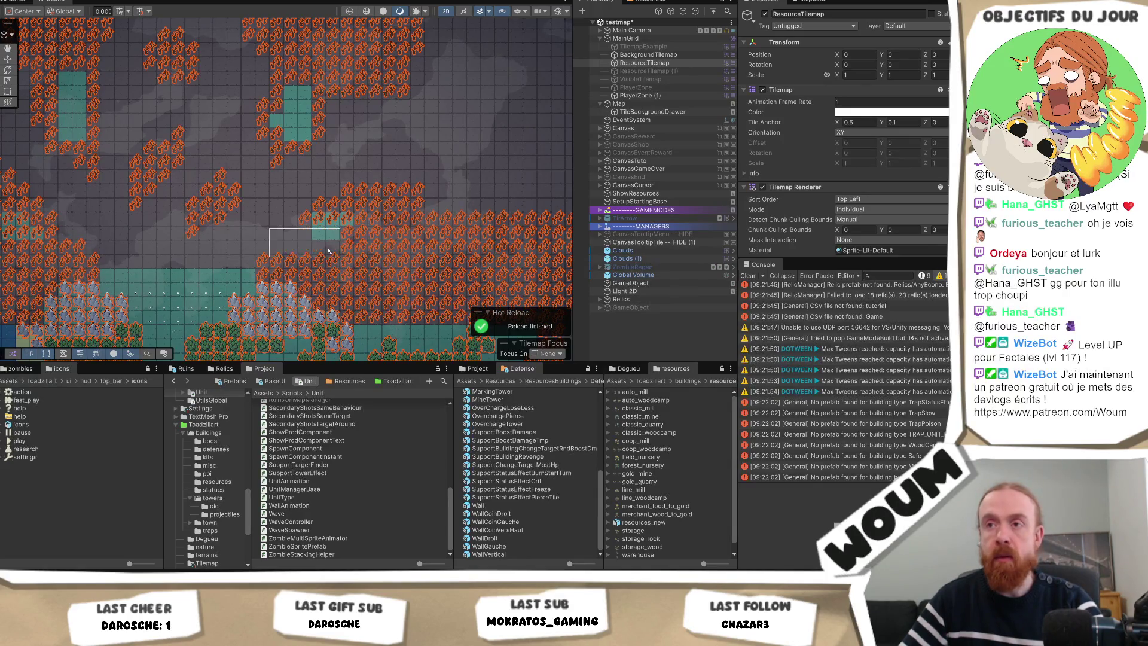
Erase flame tiles near the lower teal area so teal cells reappear
mouse_move(345, 240)
mouse_down()
mouse_move(349, 200)
mouse_move(386, 208)
mouse_move(383, 248)
mouse_up()
drag(194, 230, 323, 251)
mouse_move(194, 280)
mouse_down()
mouse_move(234, 277)
mouse_move(163, 233)
mouse_move(147, 155)
mouse_move(149, 275)
mouse_move(135, 146)
mouse_move(170, 213)
mouse_move(233, 201)
mouse_up()
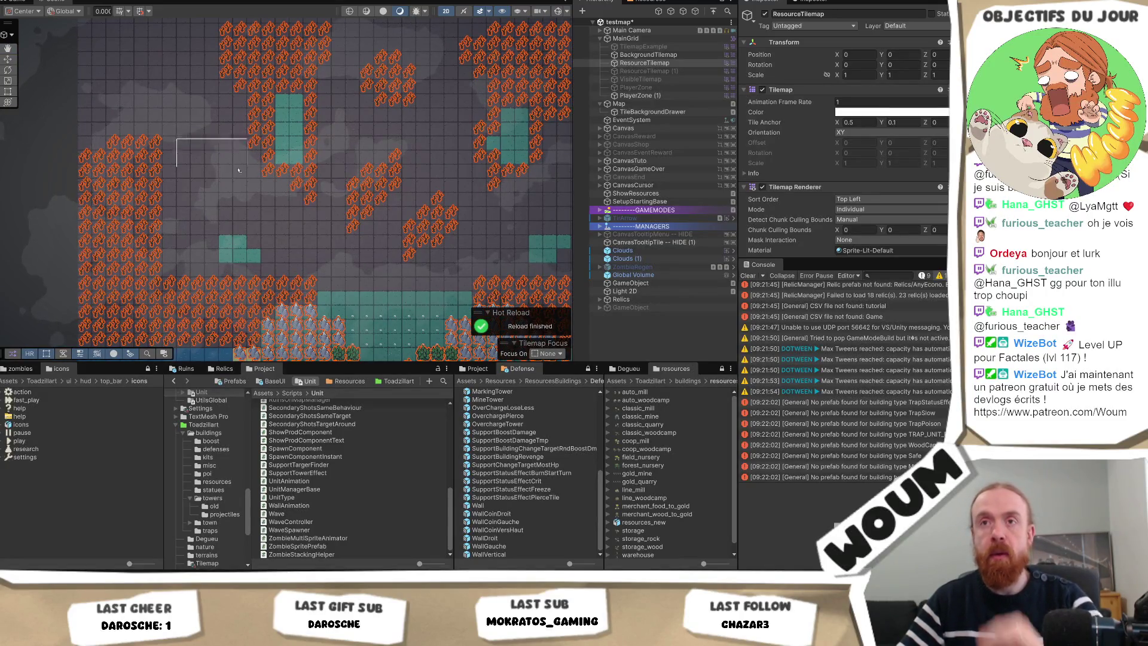
scroll(245, 235, down, 1)
scroll(258, 236, down, 1)
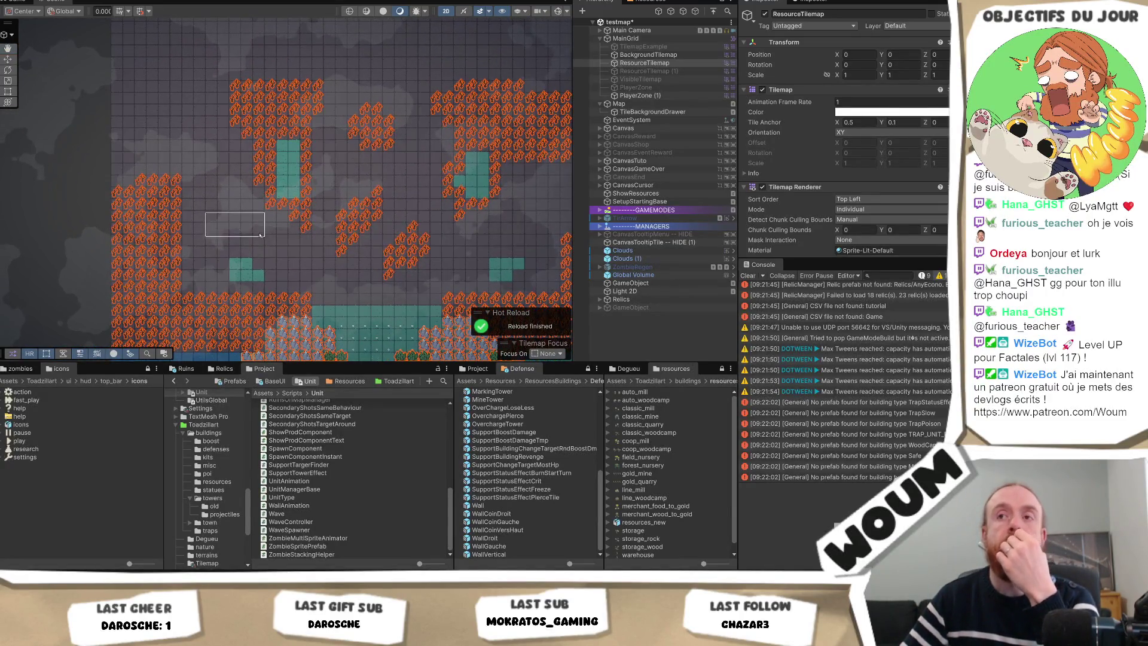
scroll(260, 236, up, 1)
scroll(257, 236, up, 1)
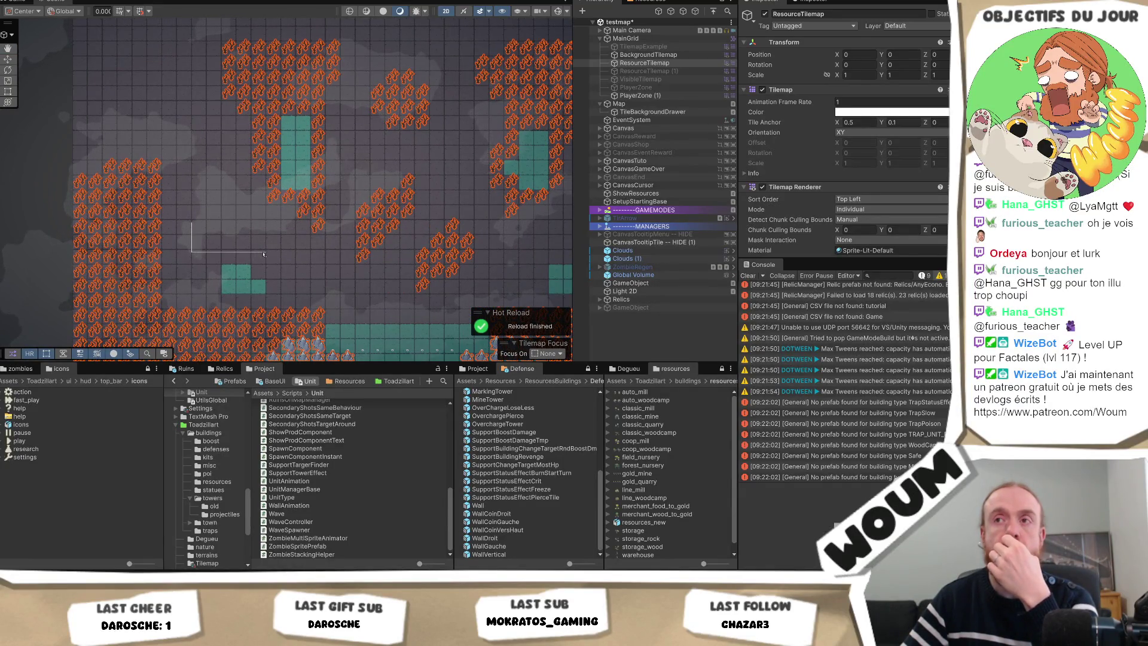
Survey the rest of the map and select the VisibleTilemap object
drag(335, 284, 223, 261)
drag(393, 272, 302, 263)
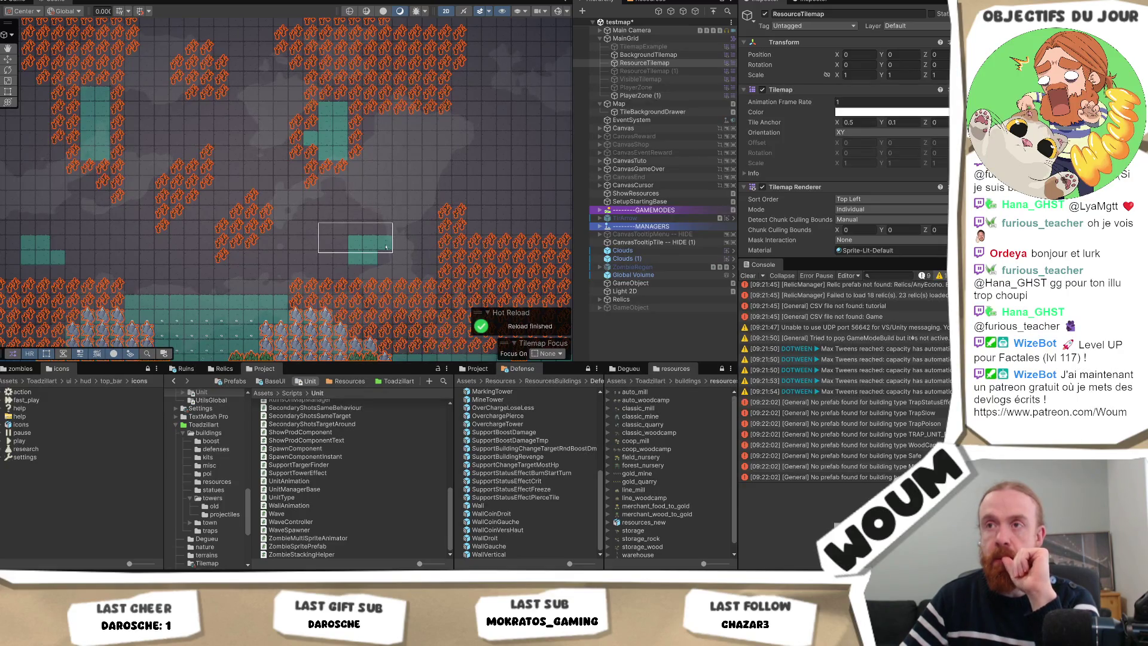
scroll(393, 254, down, 2)
scroll(347, 234, up, 2)
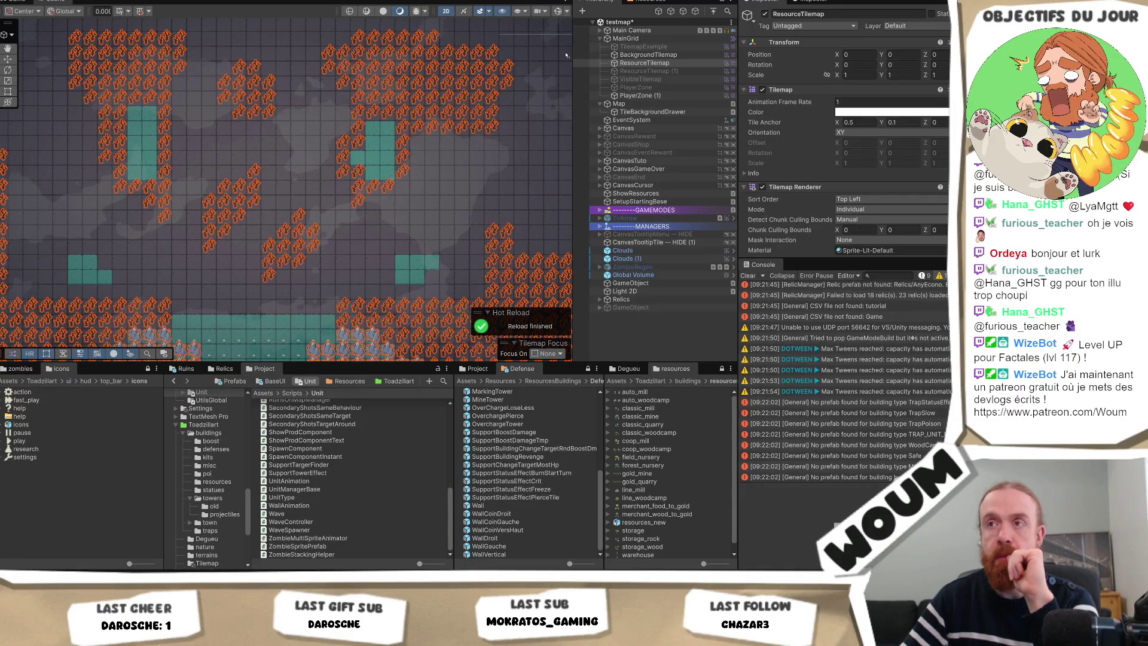
scroll(182, 179, down, 1)
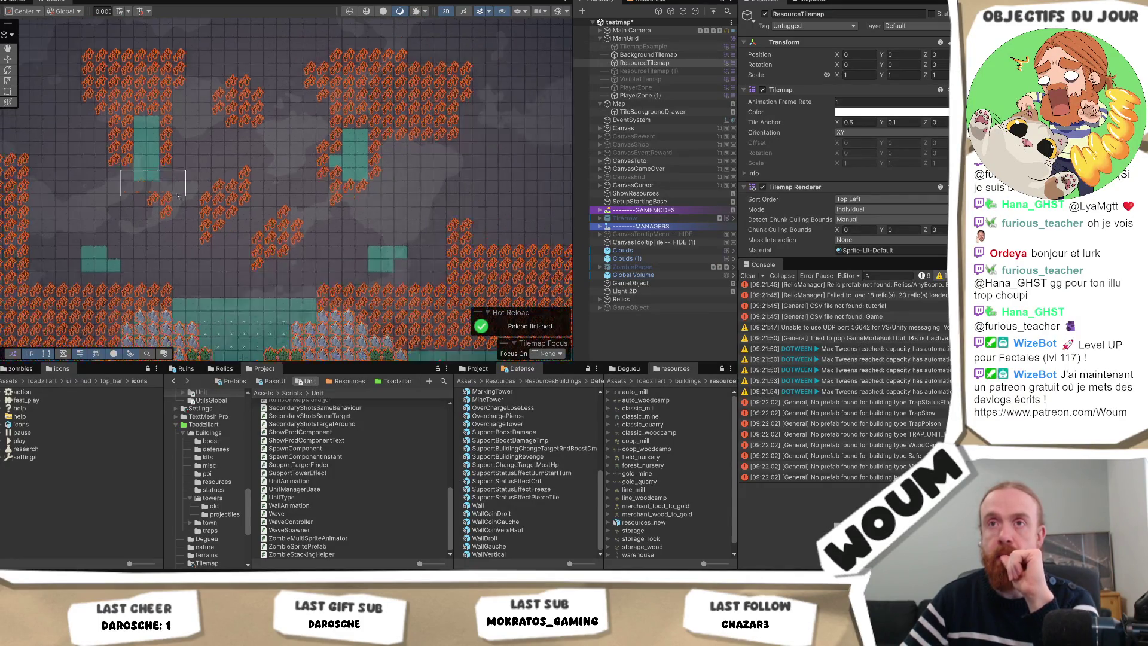
scroll(119, 265, up, 1)
scroll(143, 264, down, 1)
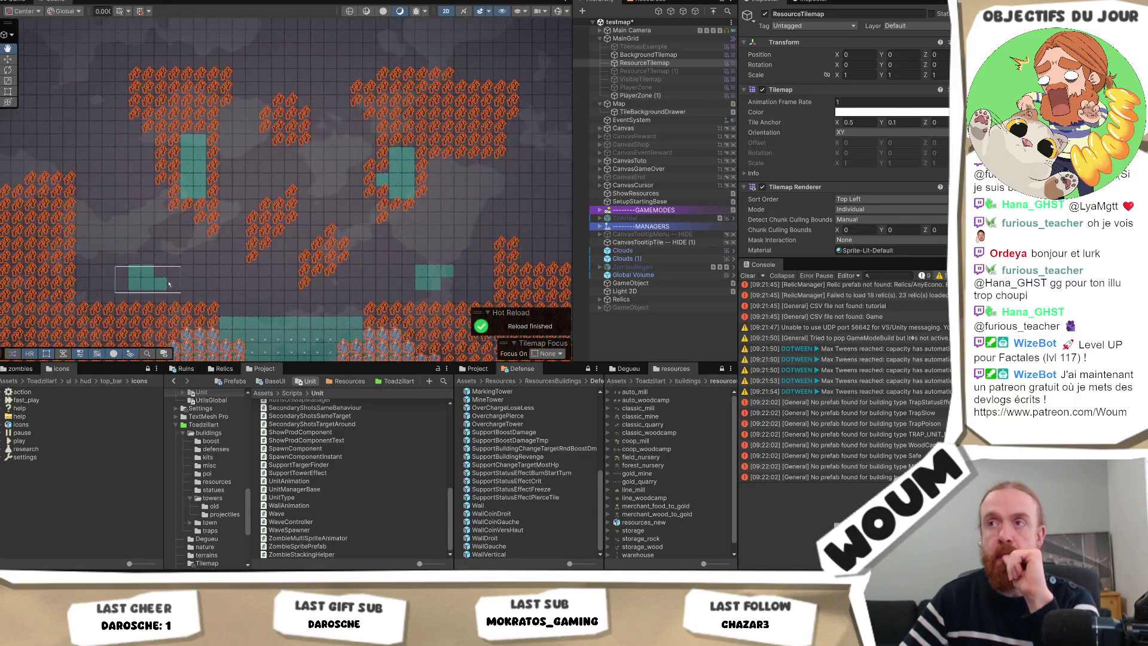
mouse_move(158, 275)
mouse_down()
mouse_move(90, 258)
mouse_move(199, 263)
mouse_up()
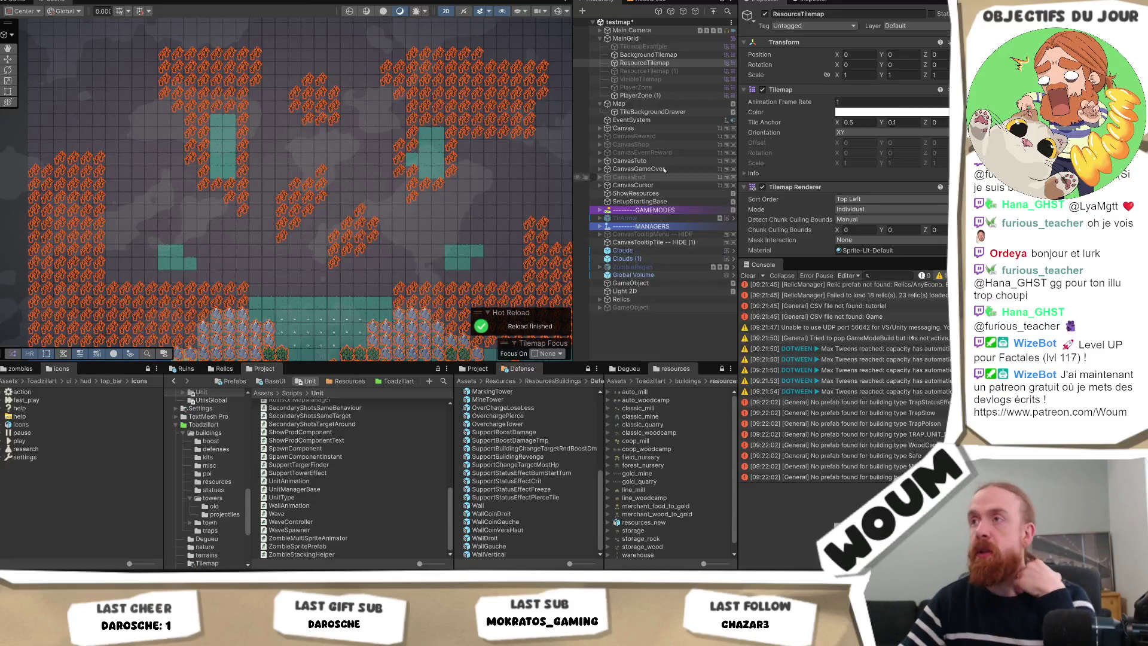
click(595, 79)
click(765, 13)
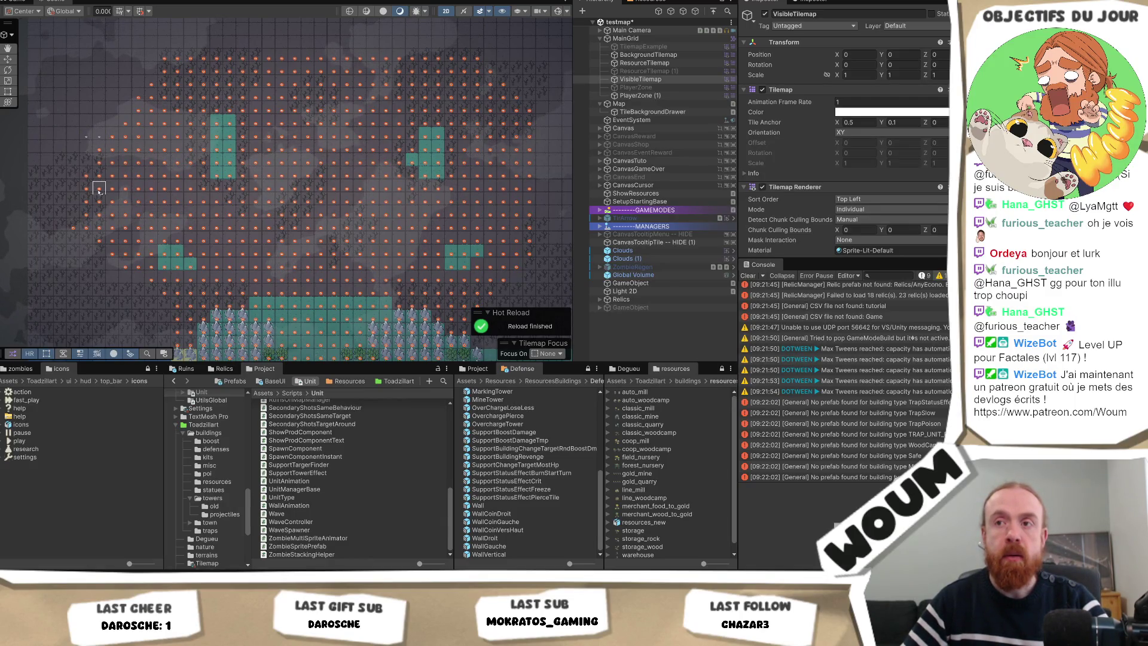
scroll(310, 240, up, 1)
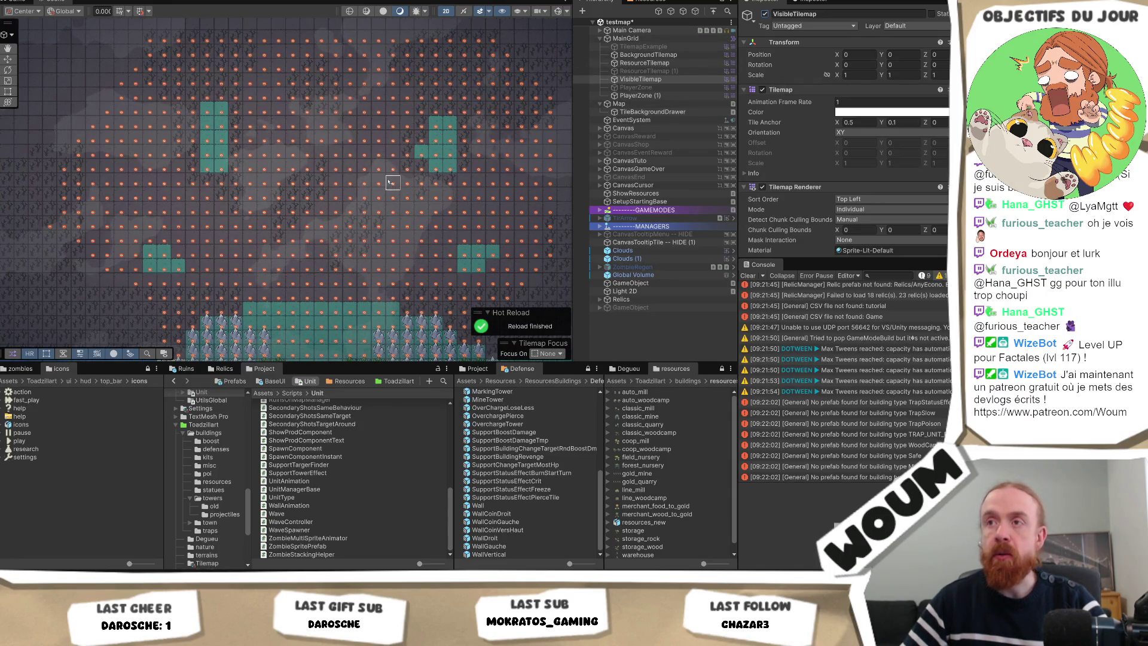
drag(508, 173, 245, 197)
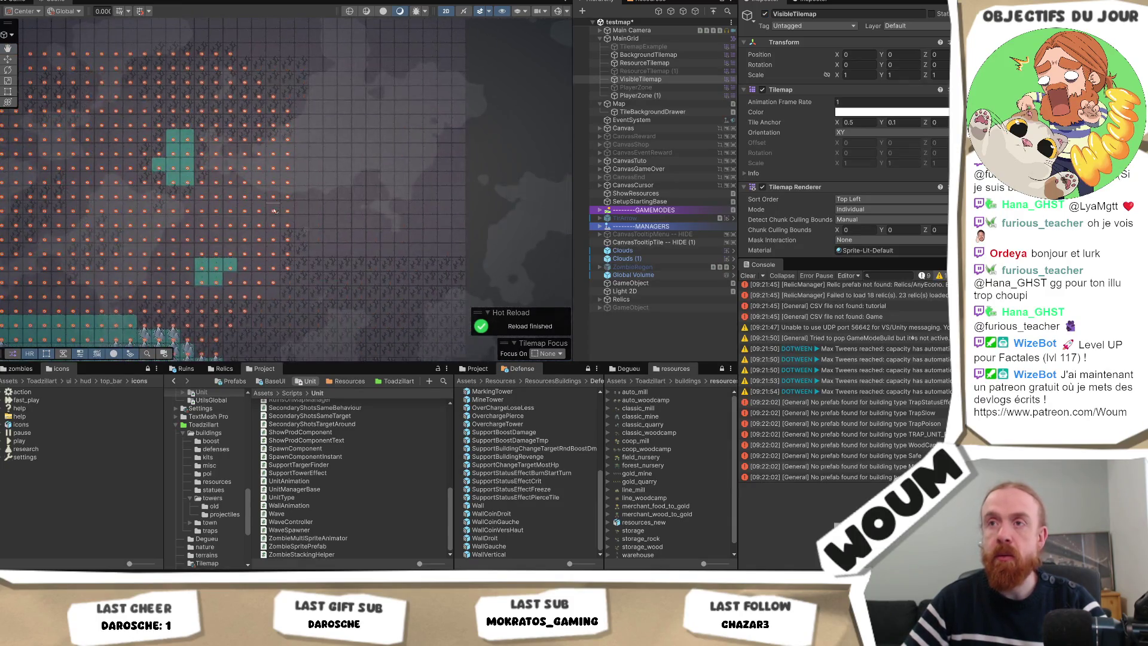
scroll(308, 209, up, 1)
scroll(314, 212, up, 4)
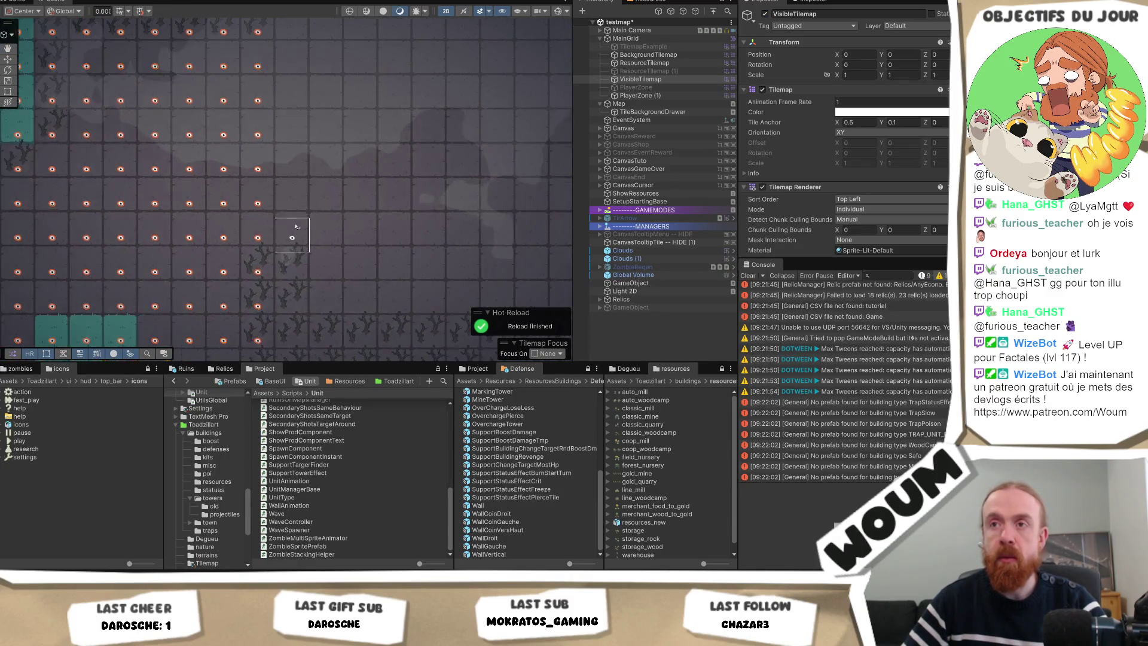
scroll(301, 120, down, 8)
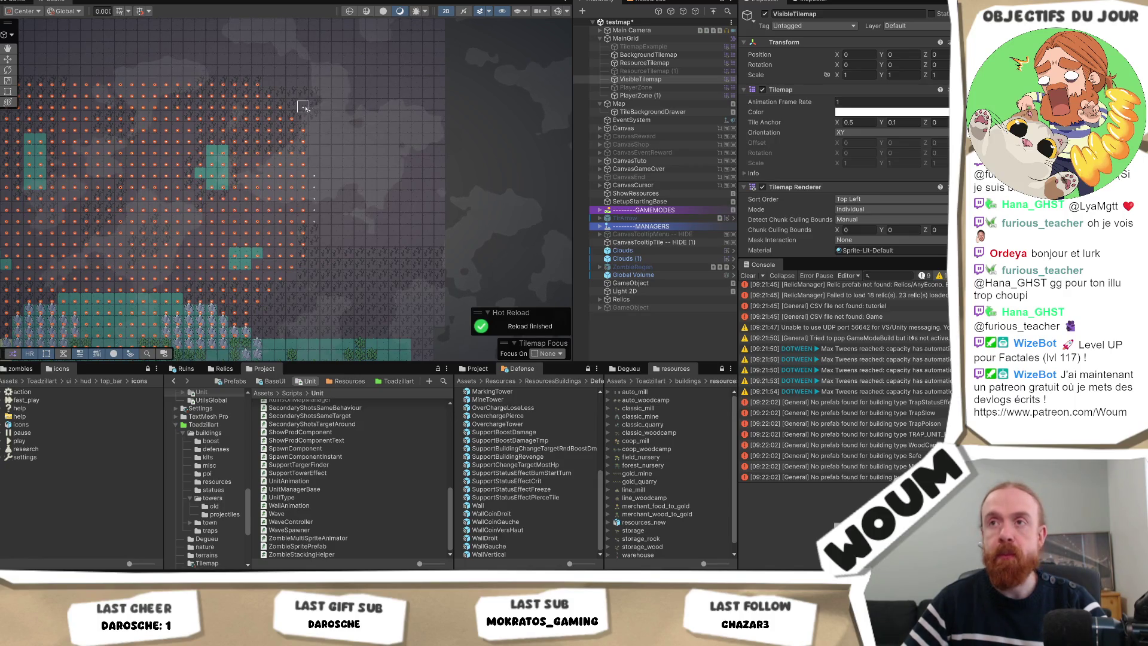
mouse_move(313, 95)
mouse_down()
mouse_move(371, 210)
mouse_move(429, 244)
mouse_up()
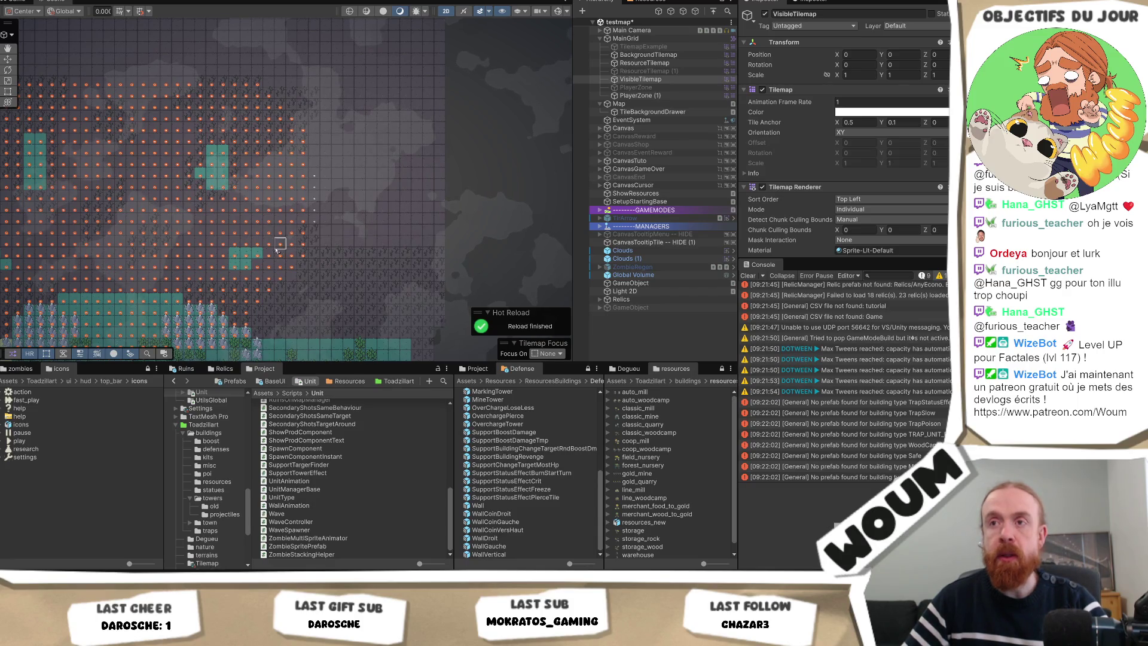
drag(167, 244, 382, 246)
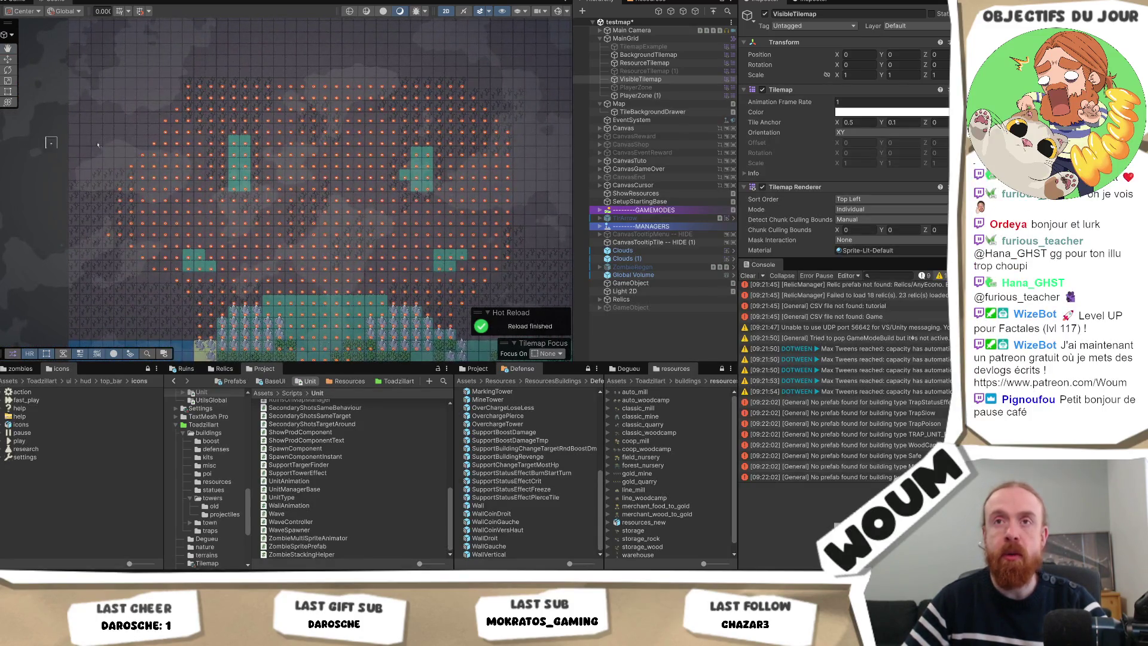
drag(74, 75, 183, 210)
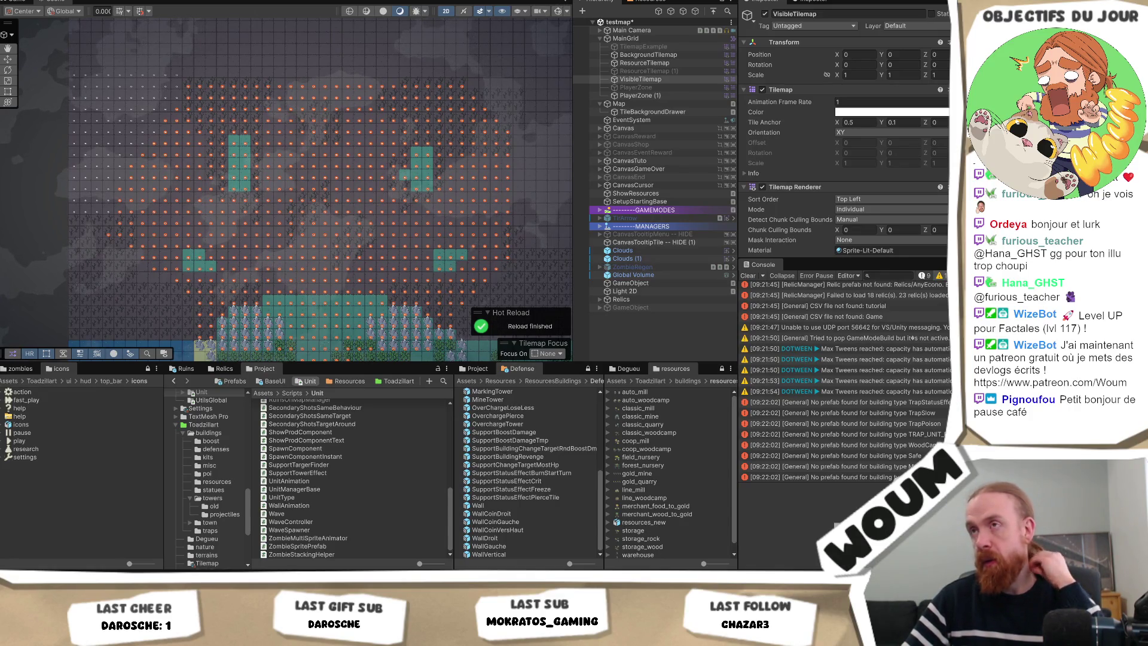
Start Play mode, dismiss the alpha messages and construction kit, and place the town centre
click(473, 1)
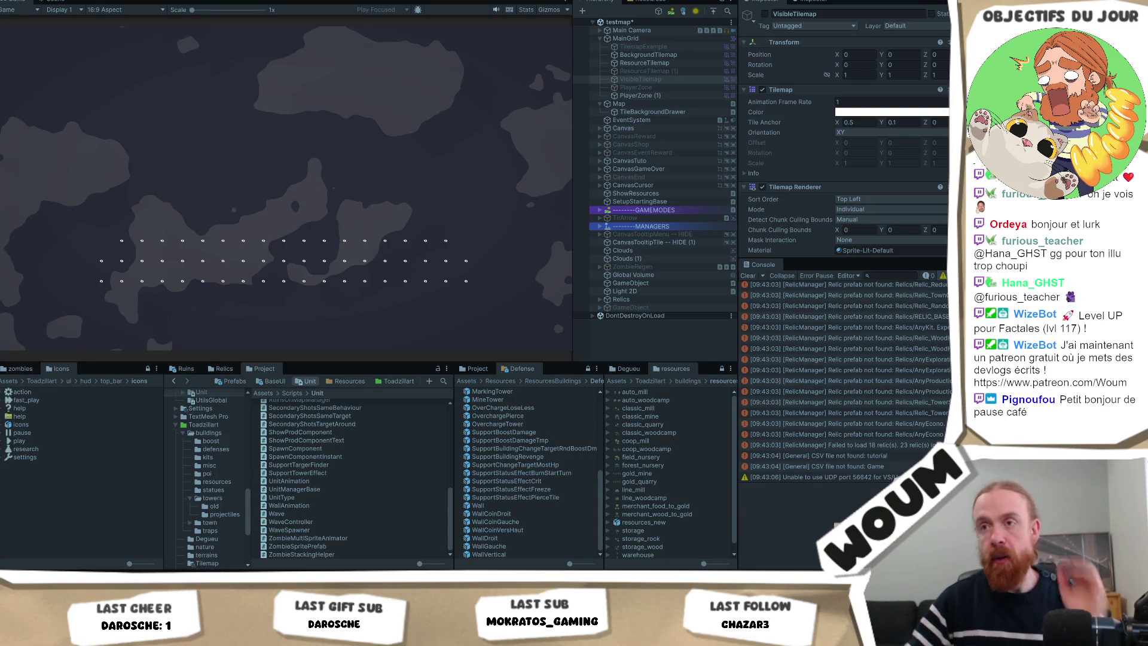
click(284, 294)
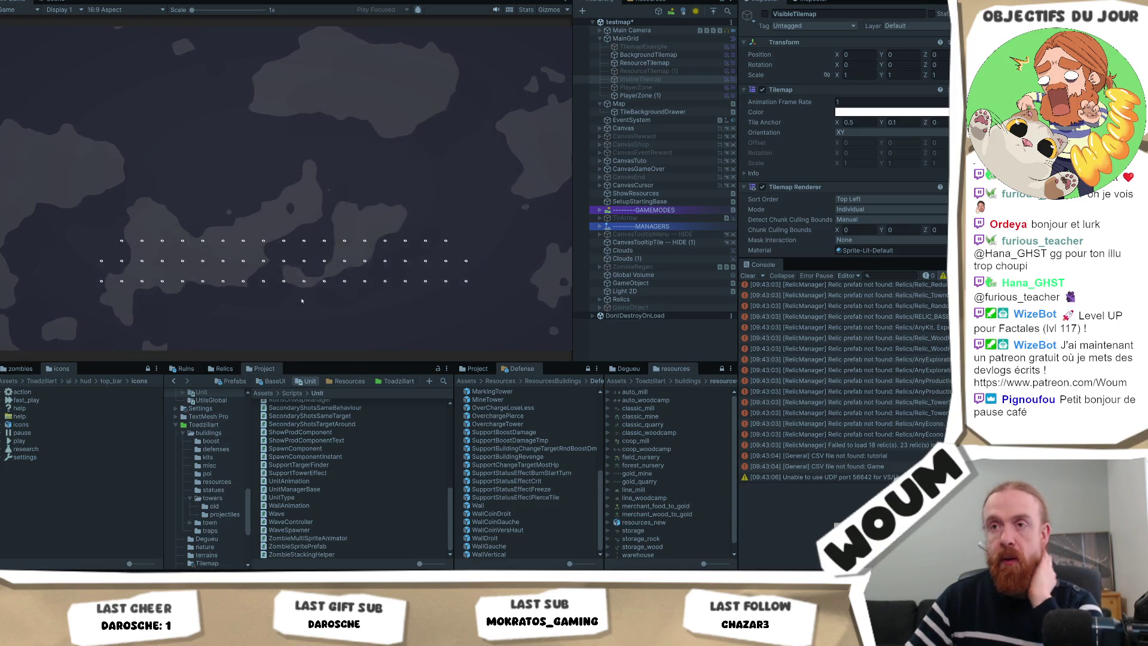
click(284, 294)
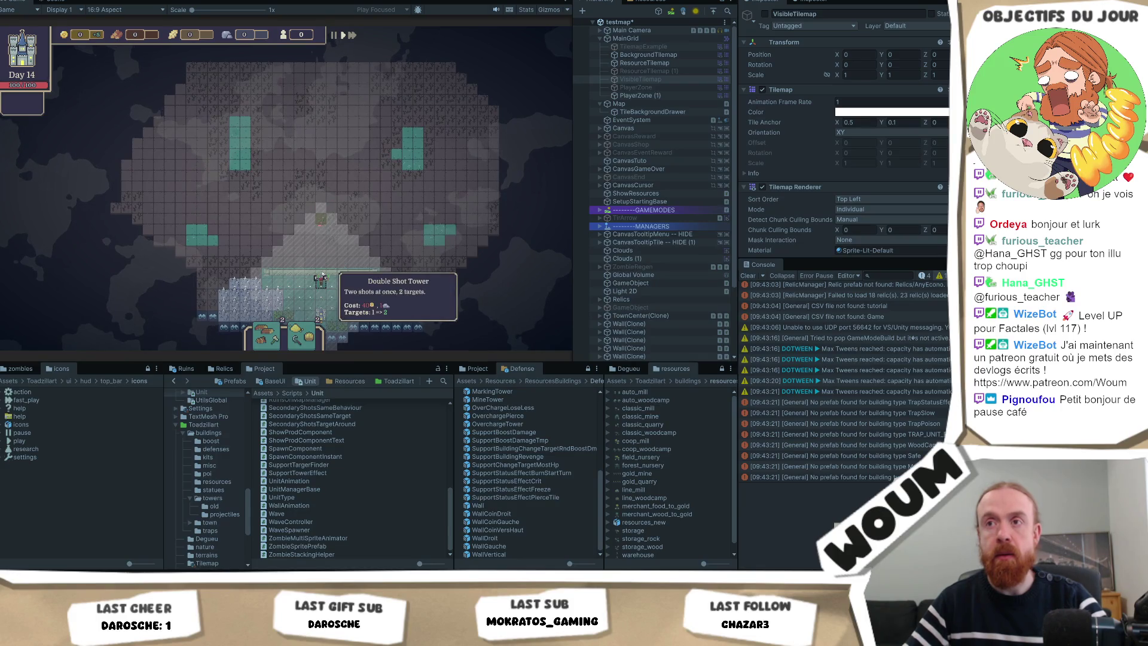
click(268, 293)
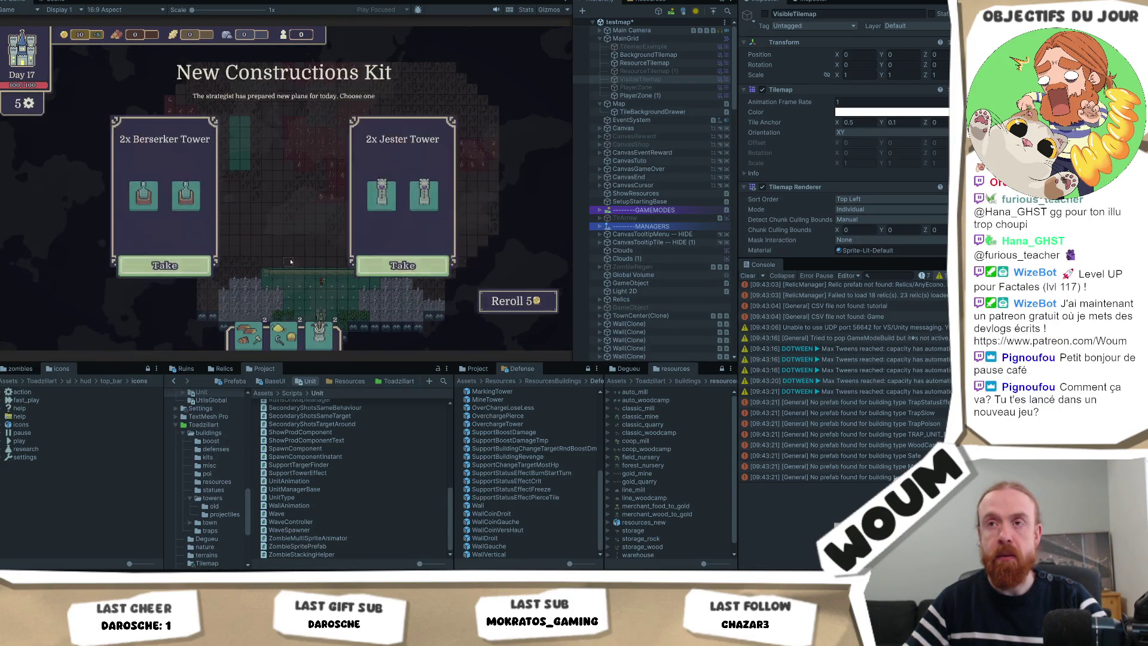
key(Escape)
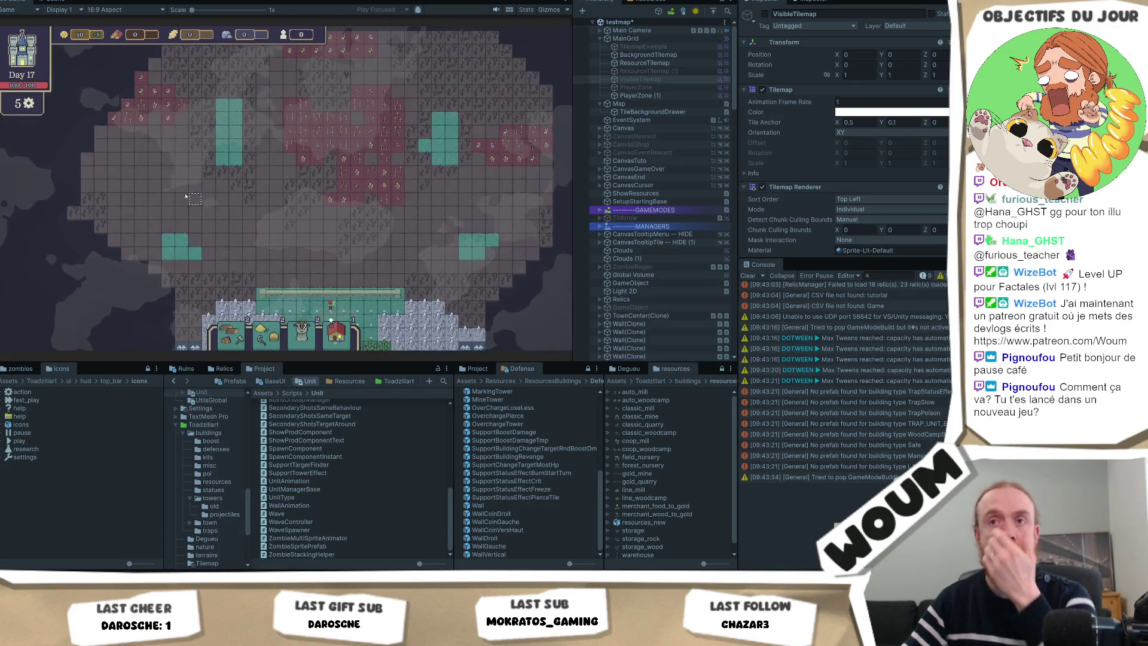
Toggle the VisibleTilemap overlay on and off in the game, then stop Play mode
mouse_move(139, 172)
mouse_down()
mouse_move(221, 212)
mouse_move(199, 212)
mouse_up()
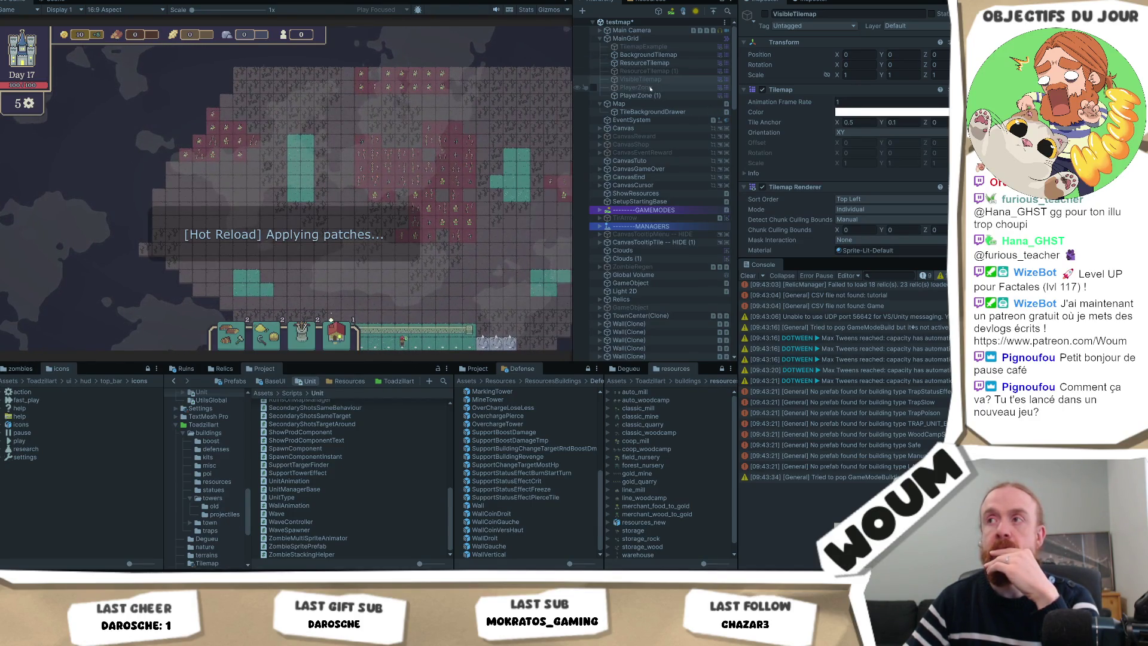
click(766, 14)
click(766, 14)
click(766, 14)
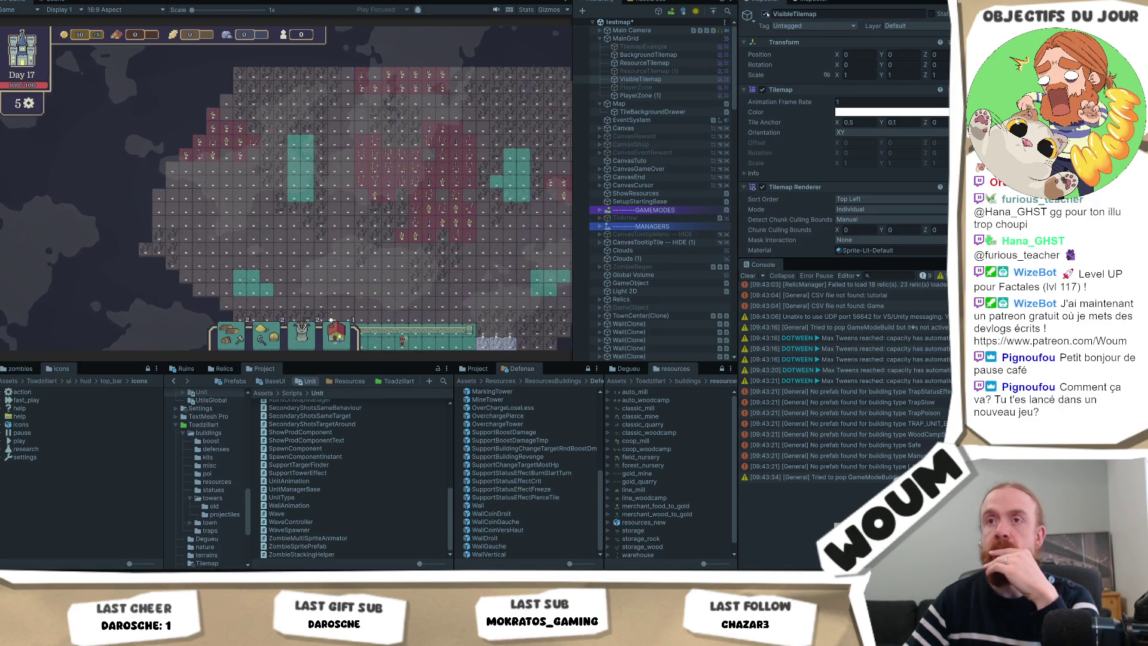
click(766, 14)
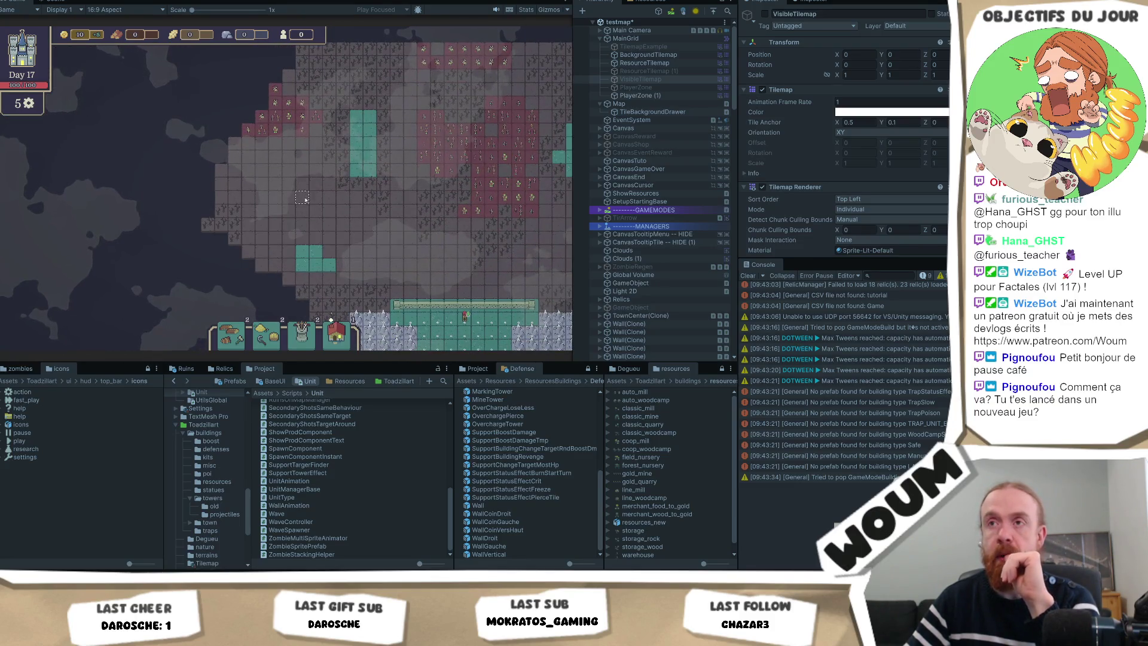
mouse_move(298, 227)
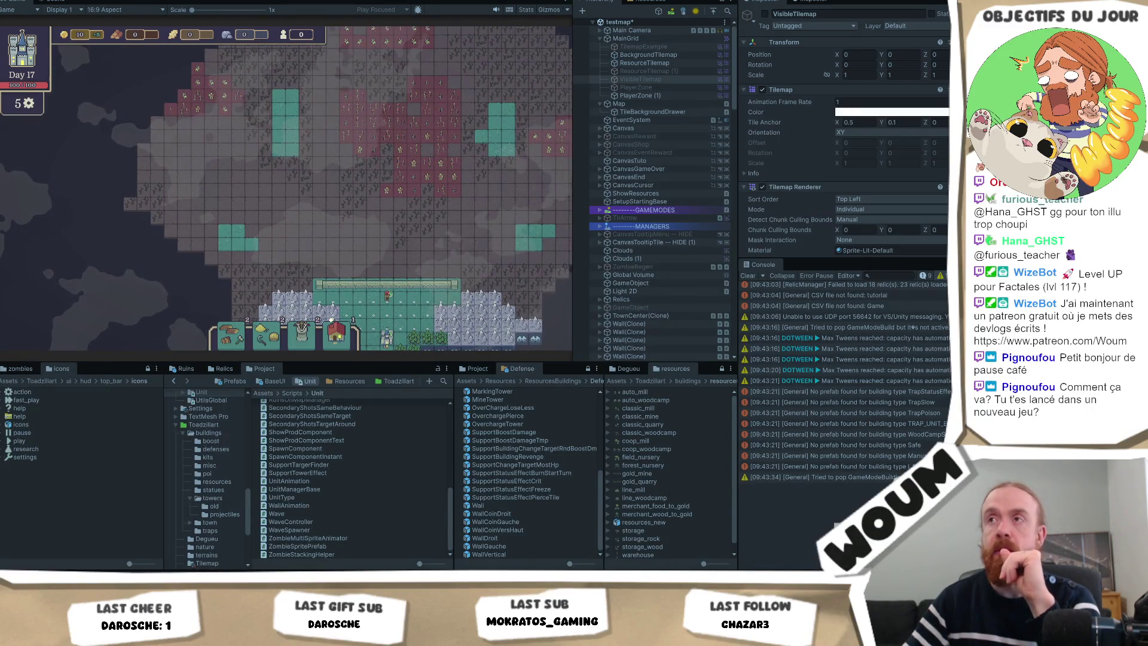
key(ctrl+p)
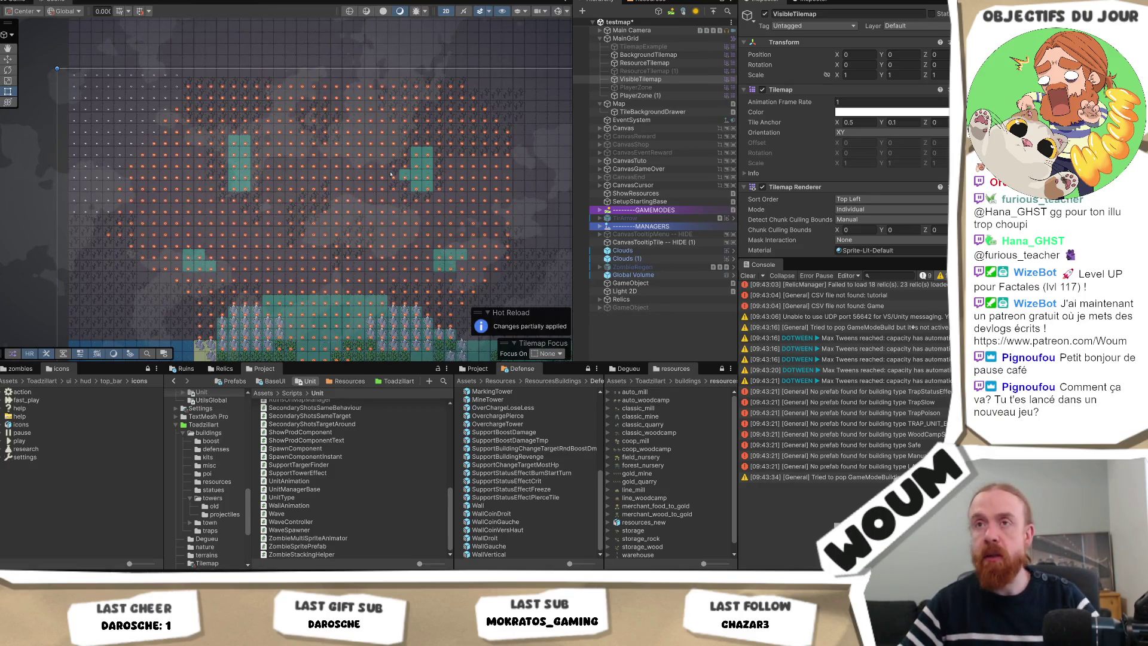
On ResourceTilemap, paint a new orange tile row plus columns near the top and left
drag(456, 246, 401, 249)
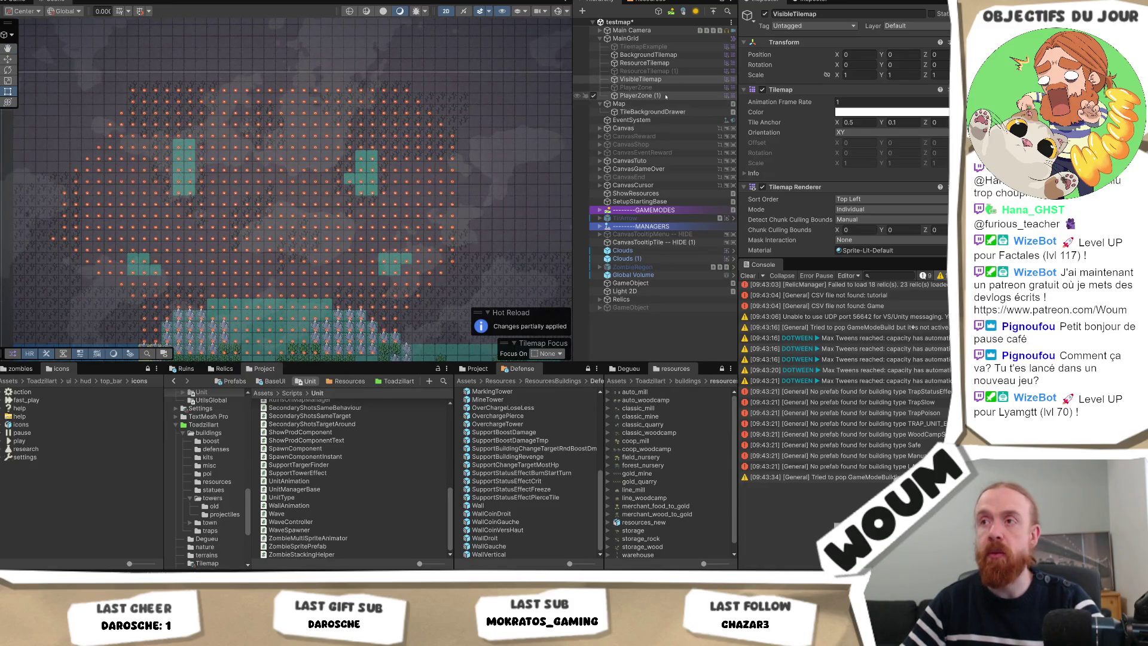
click(645, 63)
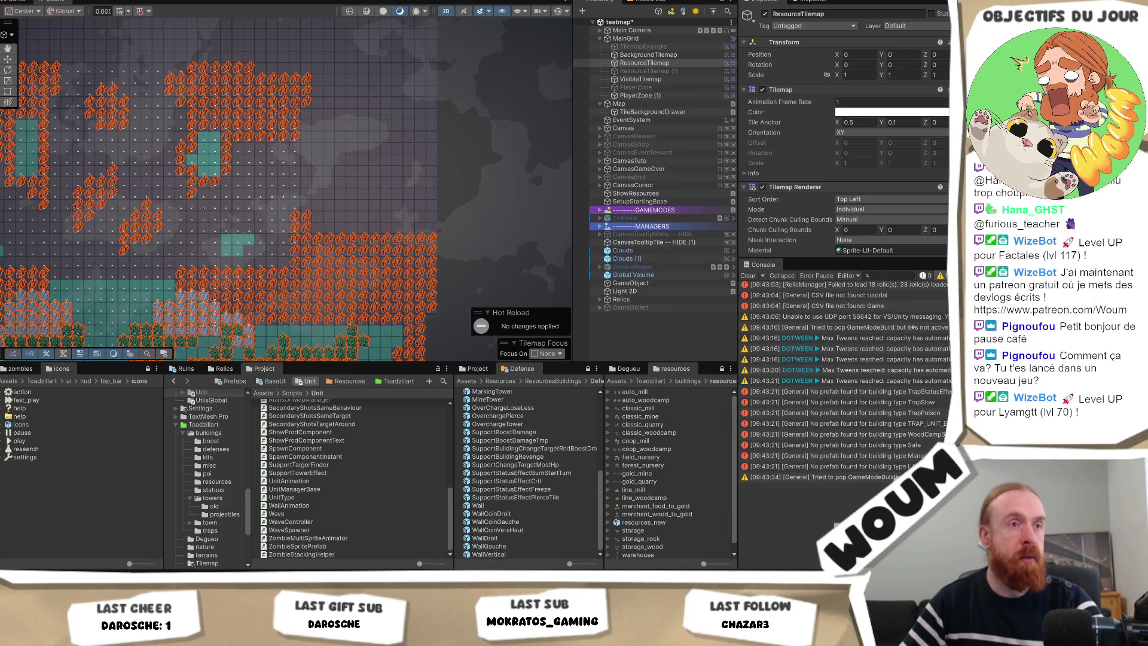
mouse_move(363, 230)
mouse_down()
mouse_move(432, 241)
mouse_move(431, 23)
mouse_up()
scroll(375, 116, down, 2)
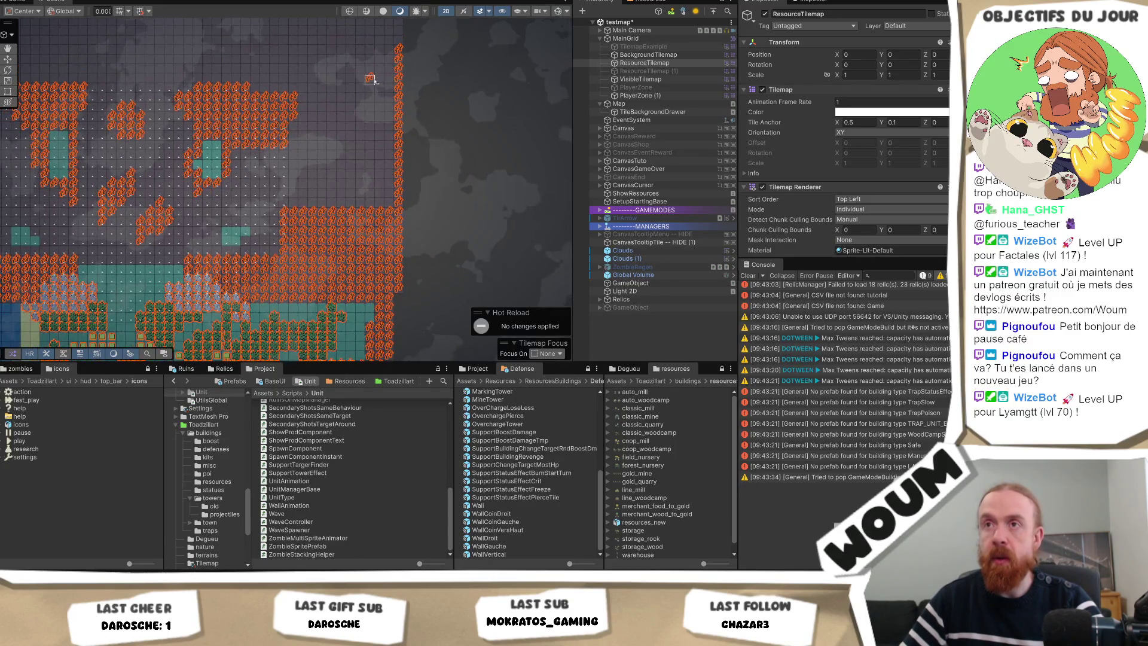
scroll(418, 90, up, 3)
drag(451, 101, 452, 144)
drag(298, 148, 474, 140)
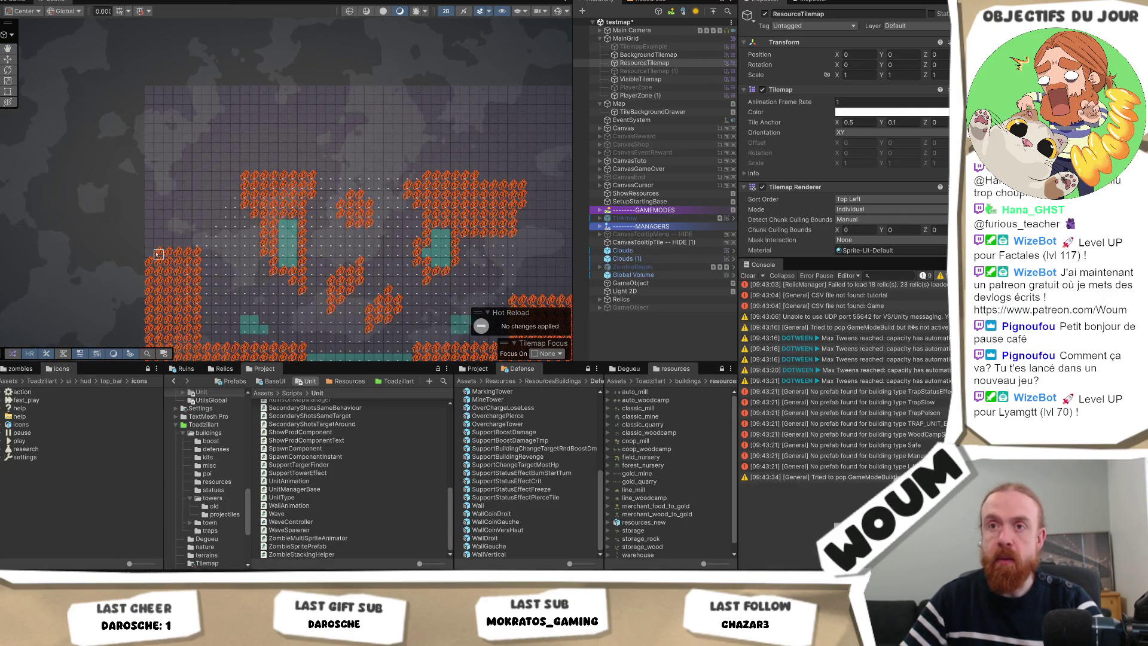
drag(154, 246, 150, 88)
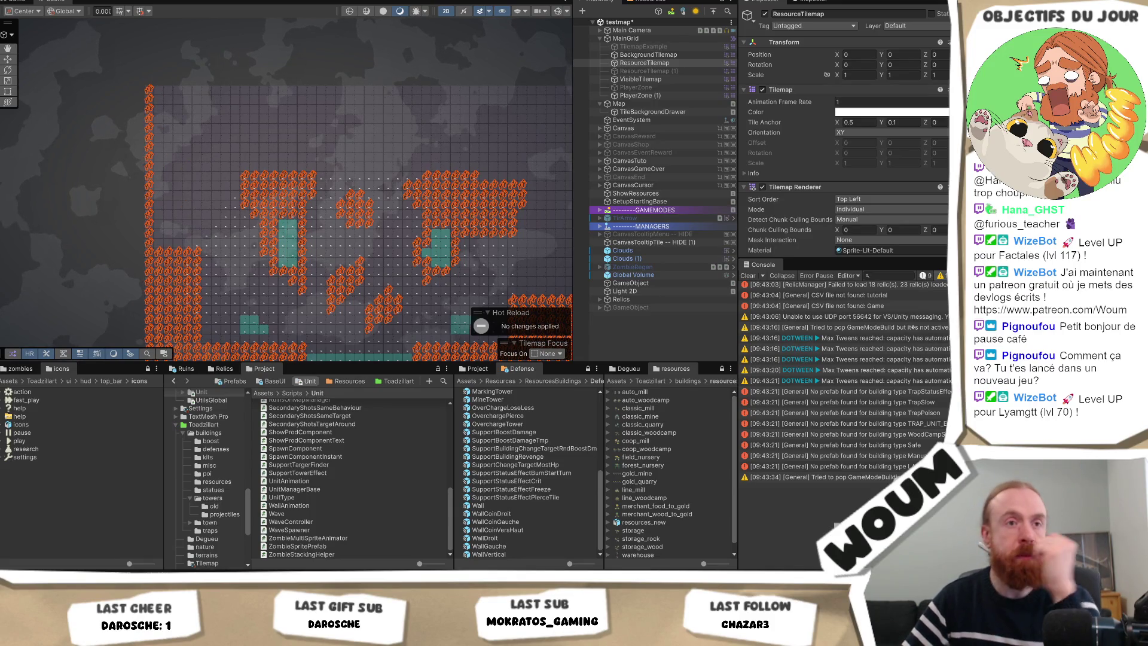
scroll(454, 299, up, 2)
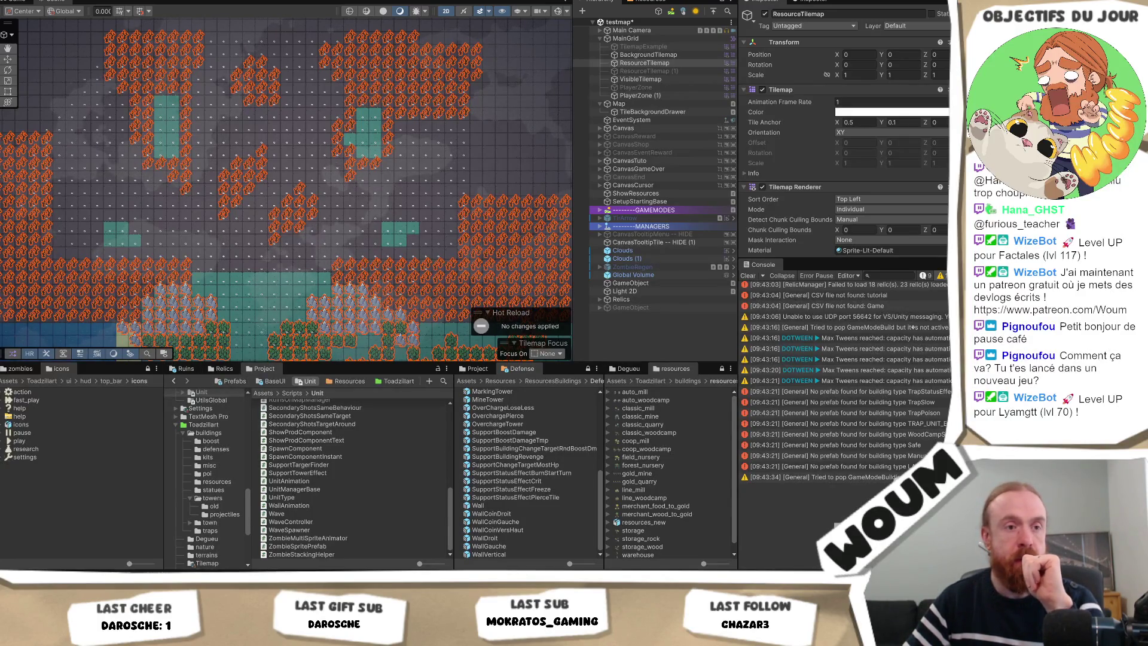
right_click(229, 109)
key(Escape)
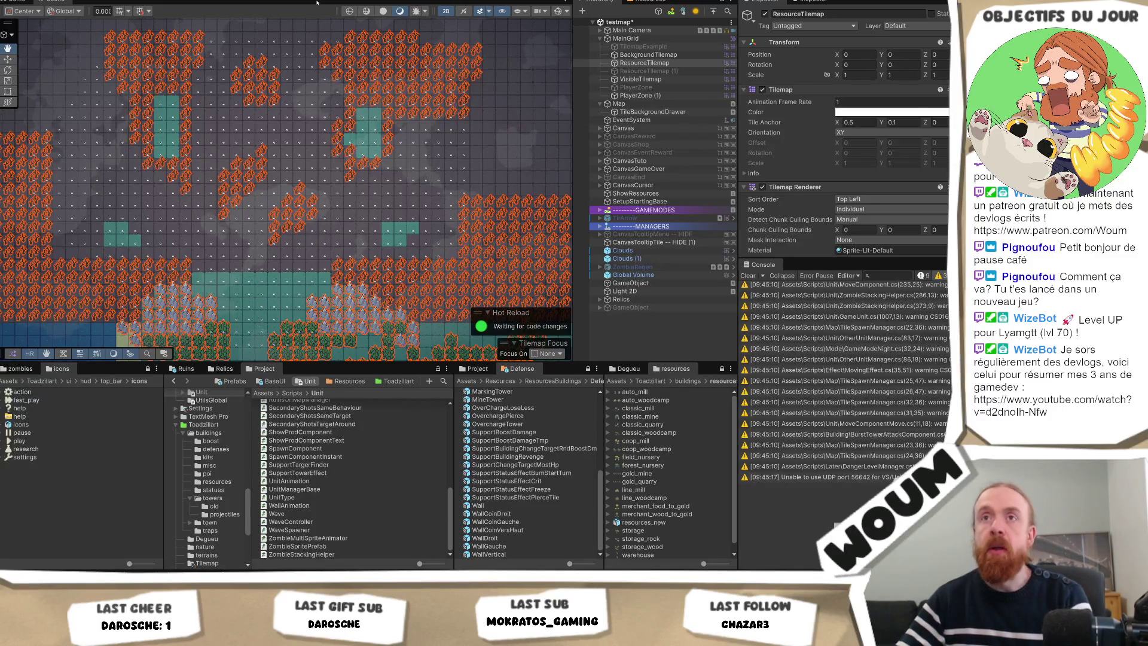
click(34, 4)
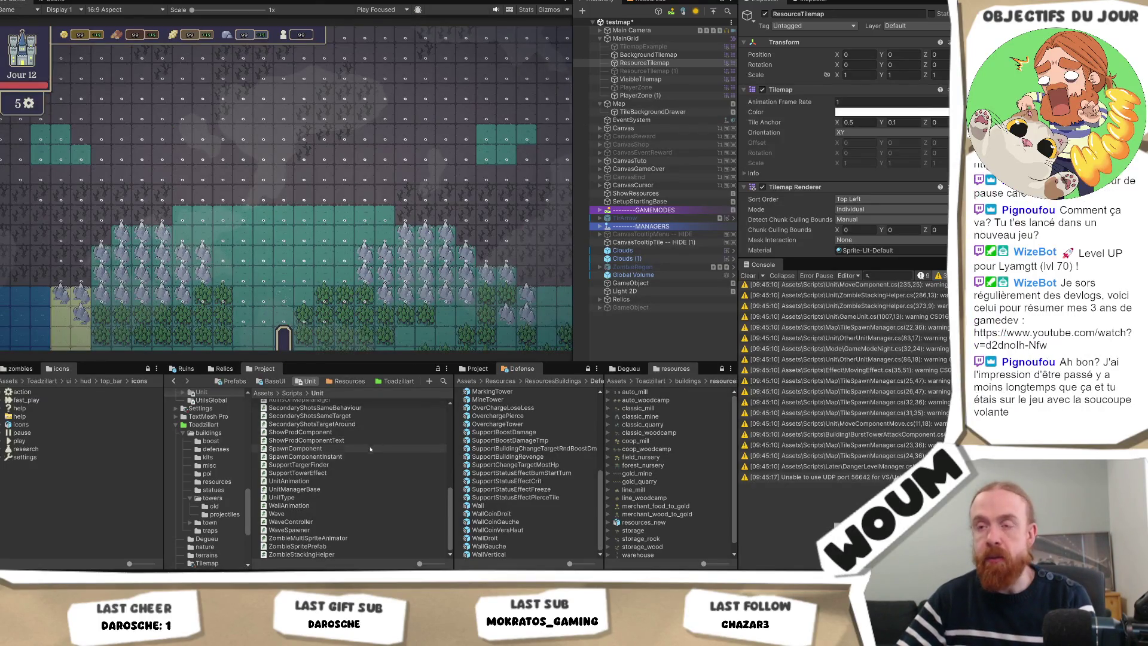
Search the project for 'tir' and reveal the TirTest 1 prefab in its Shots folder
click(443, 381)
text(tirte)
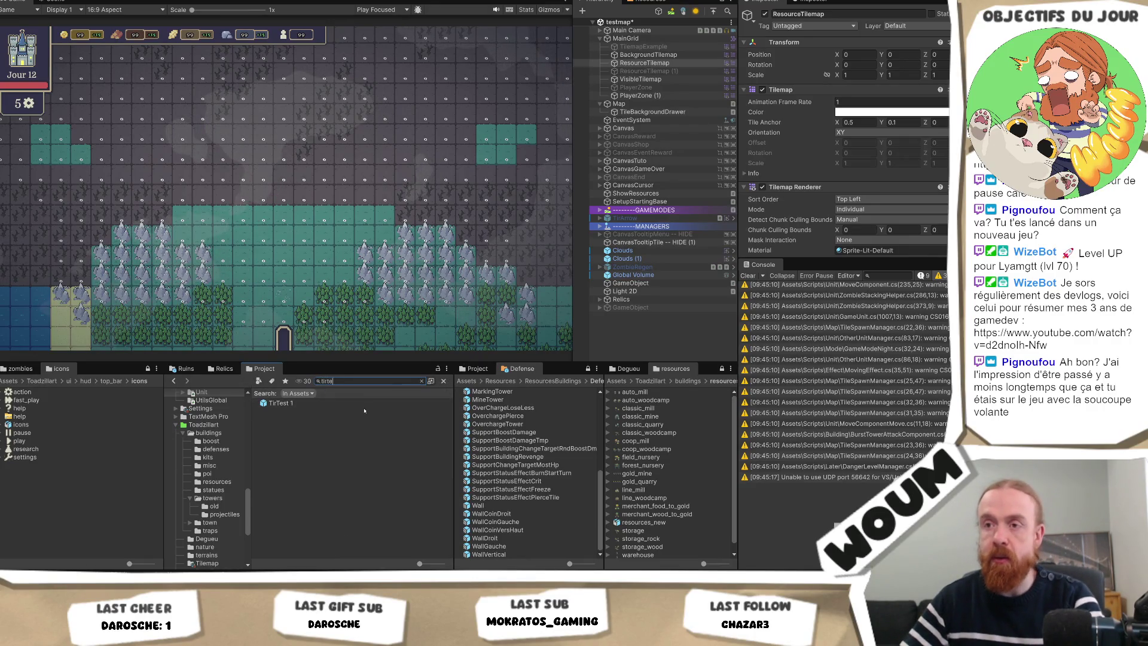
click(361, 403)
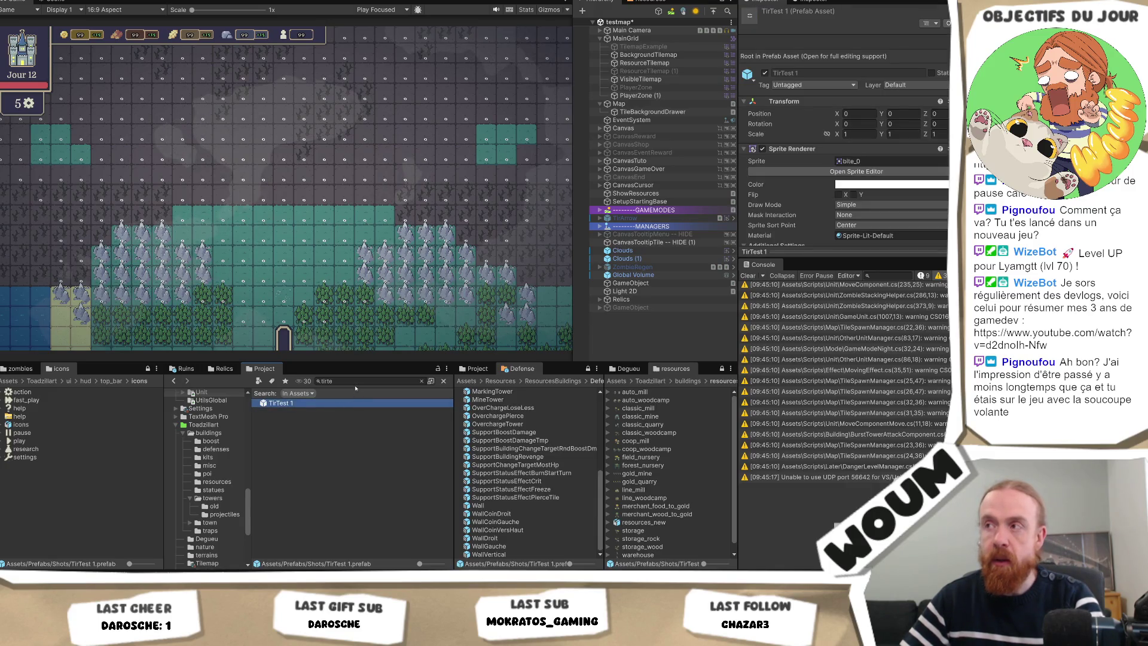
click(422, 381)
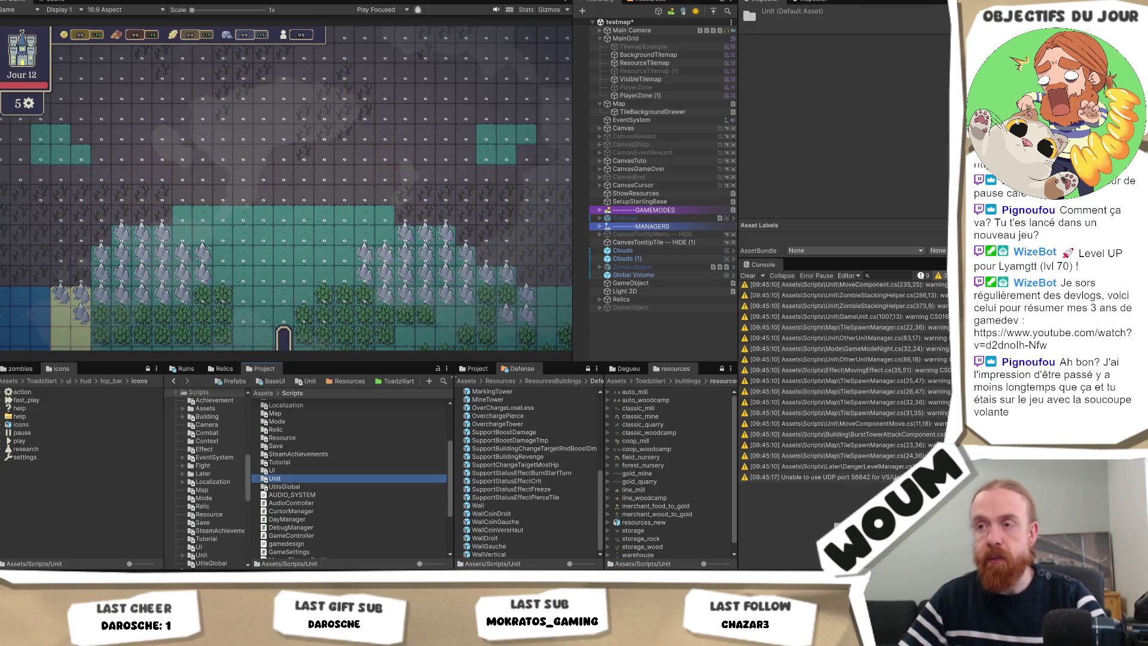
click(443, 381)
text(tirte)
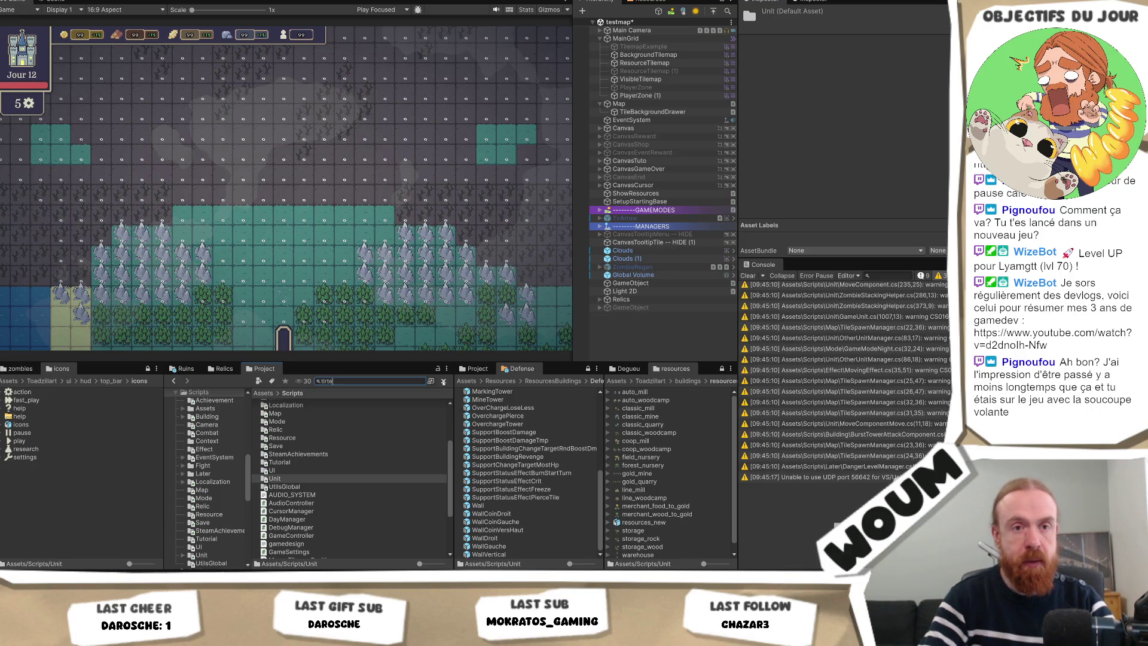
text(tir)
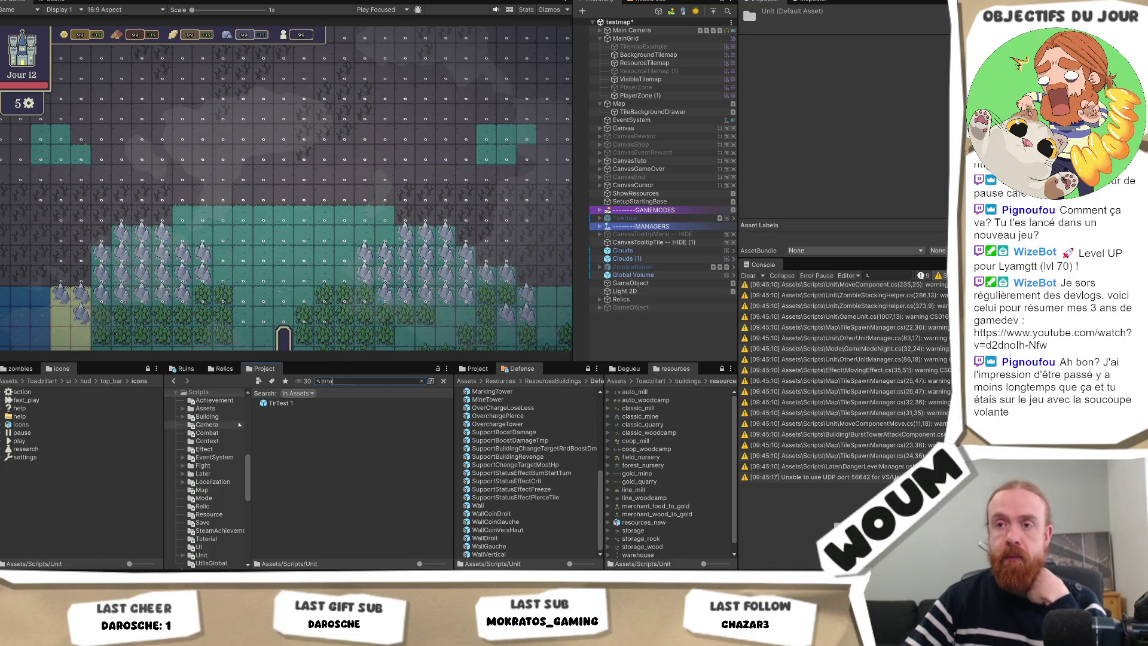
click(280, 403)
click(356, 380)
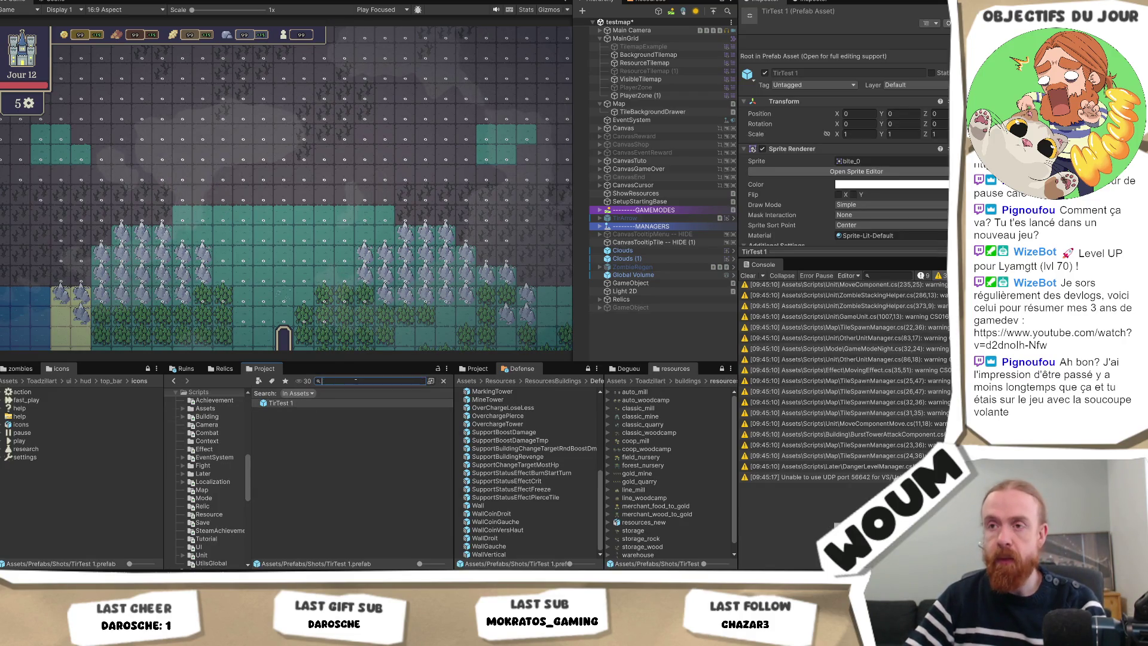
key(BackSpace)
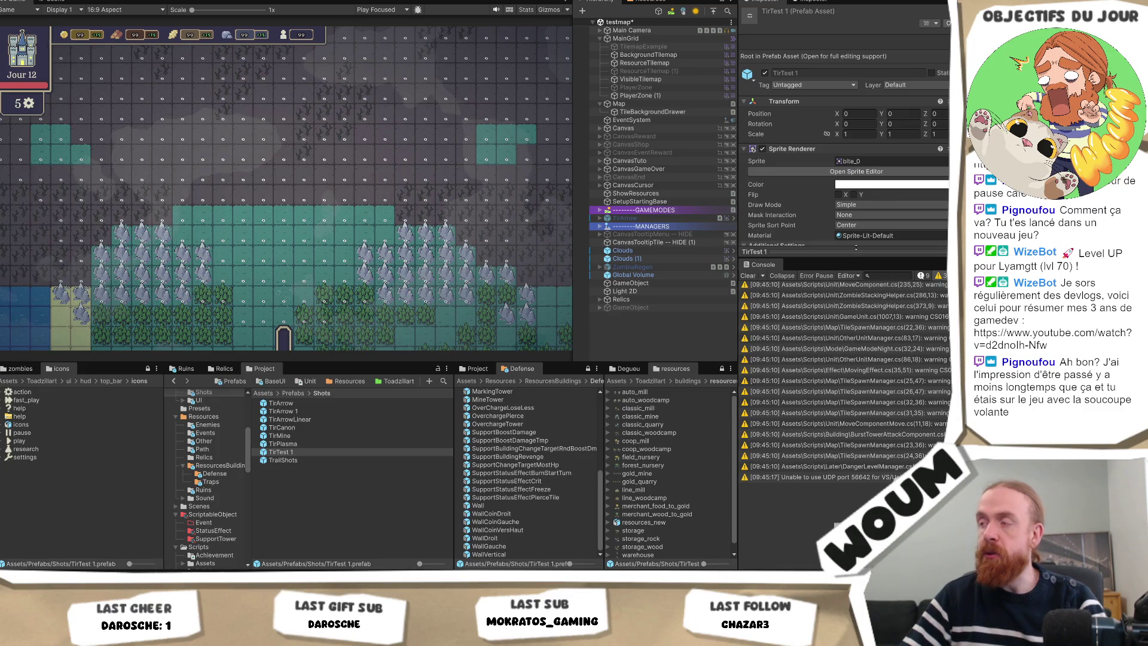
Enlarge the Inspector and scroll through TirTest 1's Moving Effect and Sprite Animator settings
drag(796, 259, 812, 439)
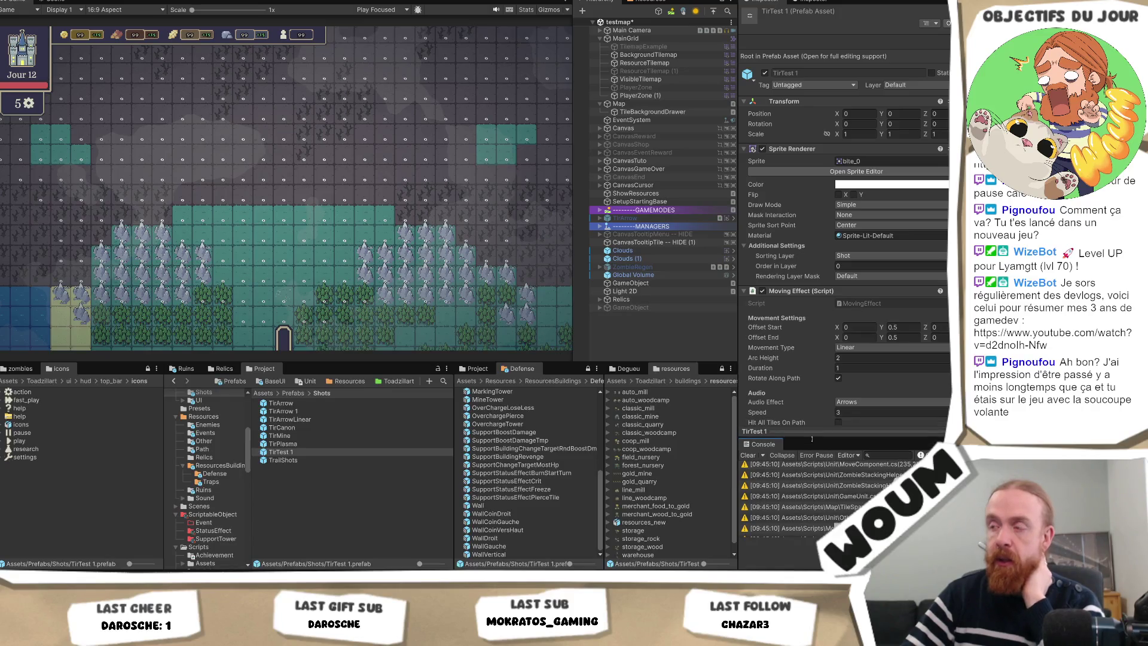
scroll(838, 295, down, 6)
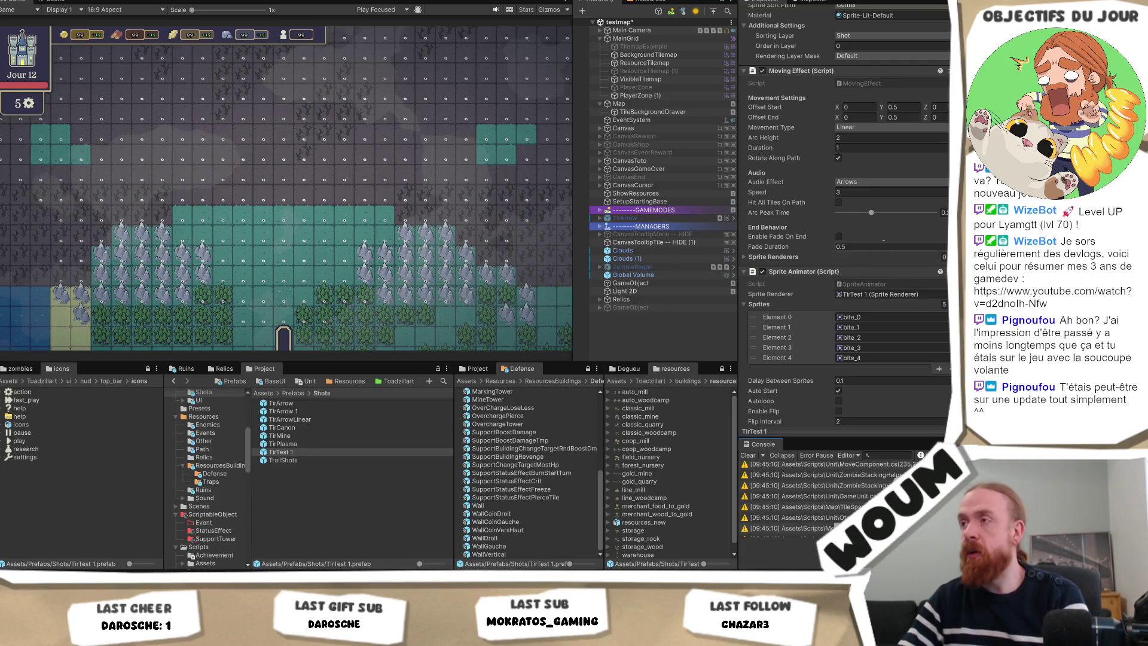
scroll(884, 242, down, 2)
scroll(887, 252, up, 2)
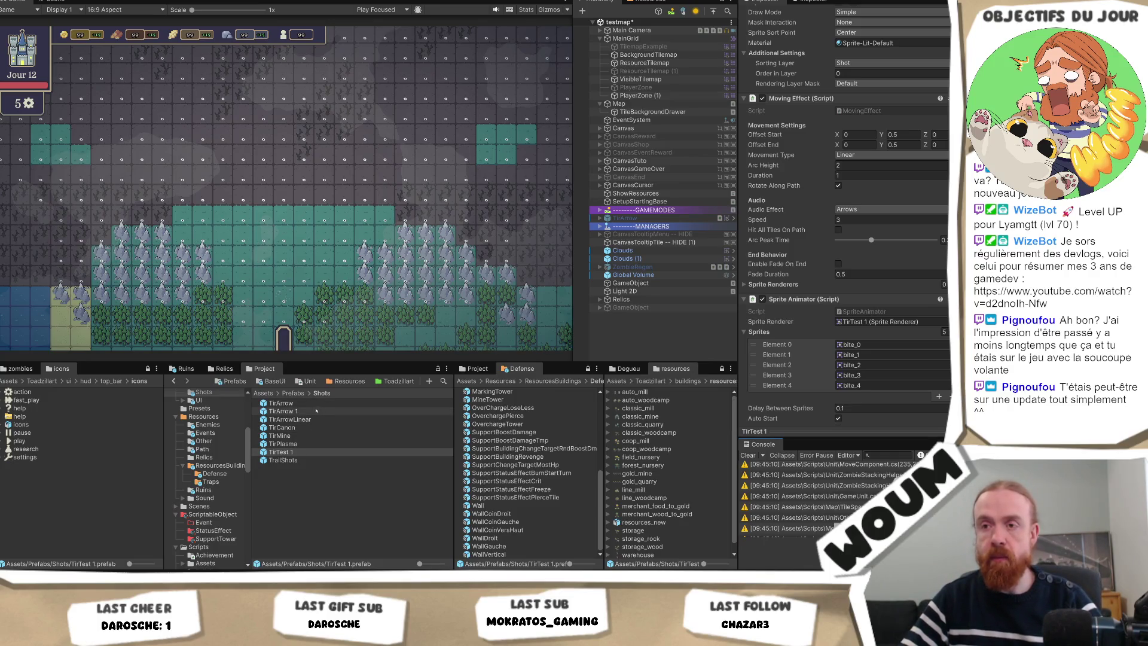
click(281, 403)
Select seven shot prefabs excluding TrailShots and enable Fade On End for all
shift+click(283, 460)
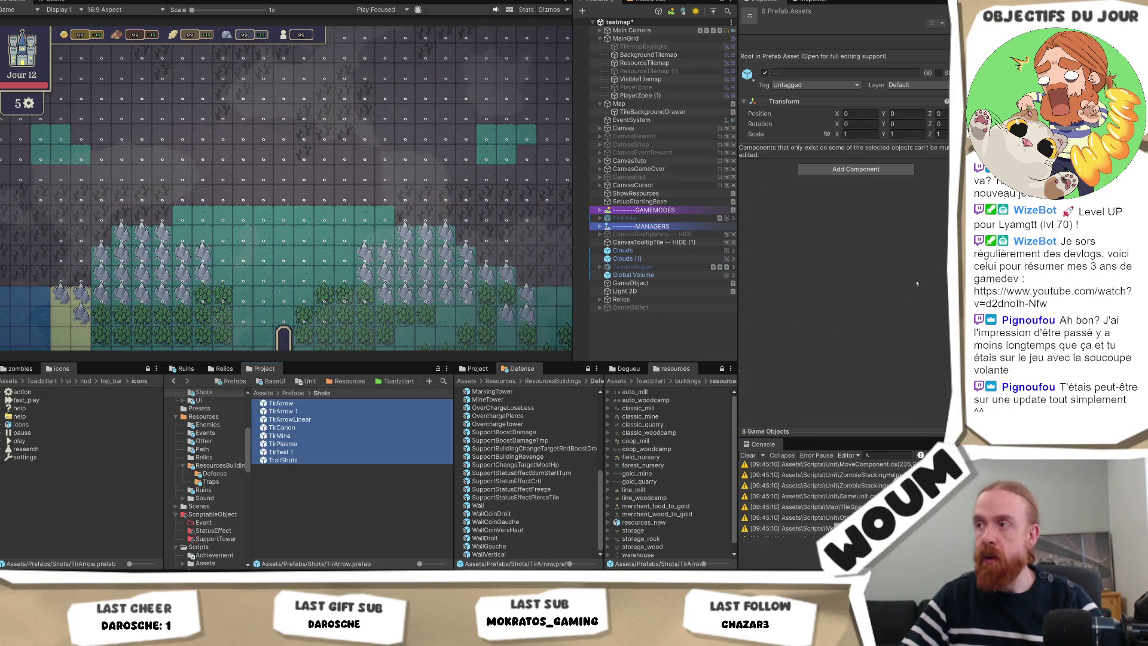
ctrl+click(310, 458)
scroll(848, 371, down, 3)
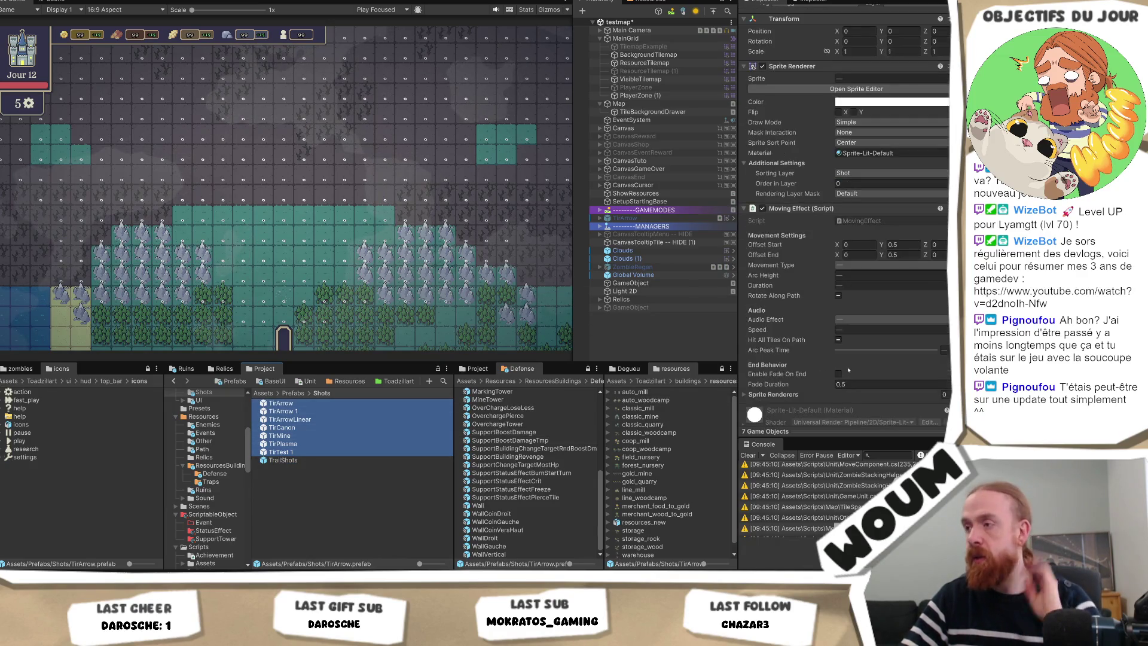
click(838, 374)
click(838, 374)
click(774, 394)
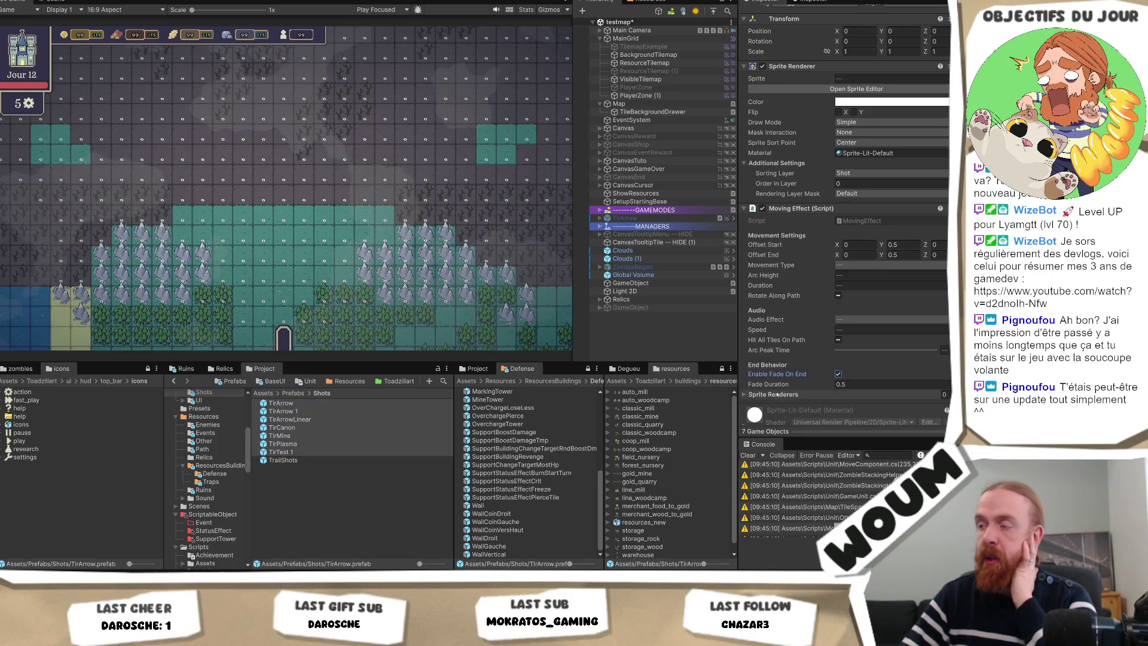
Compare TirTest 1 and TirPlasma, then add TirMine's own Sprite Renderer to its list
click(280, 452)
scroll(800, 185, down, 7)
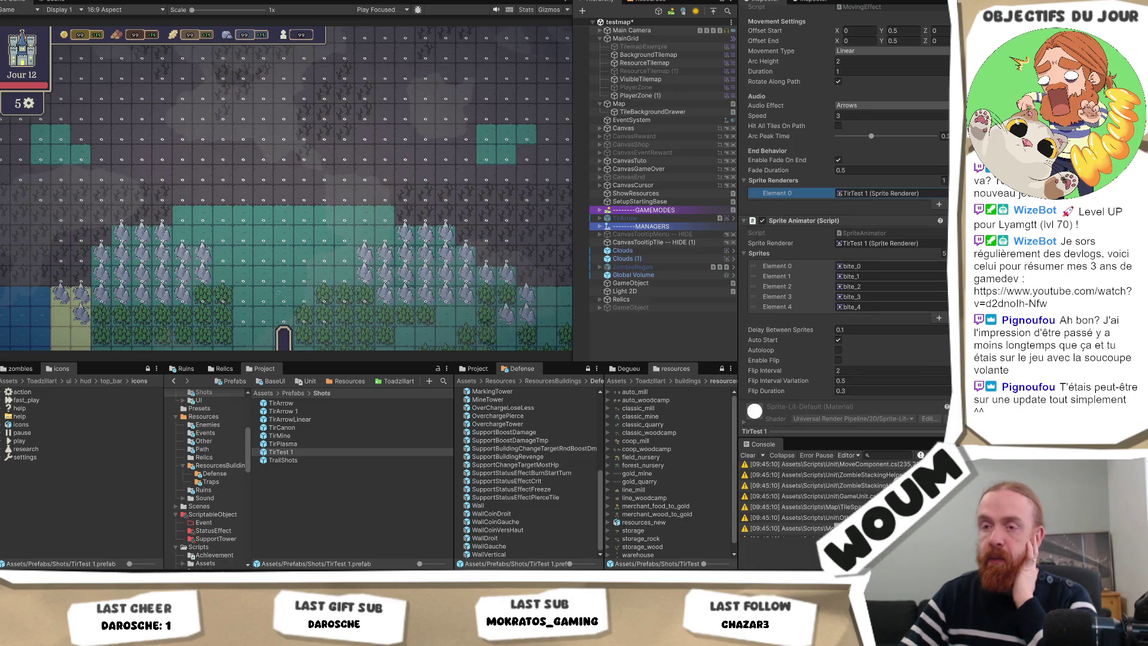
click(292, 444)
click(766, 338)
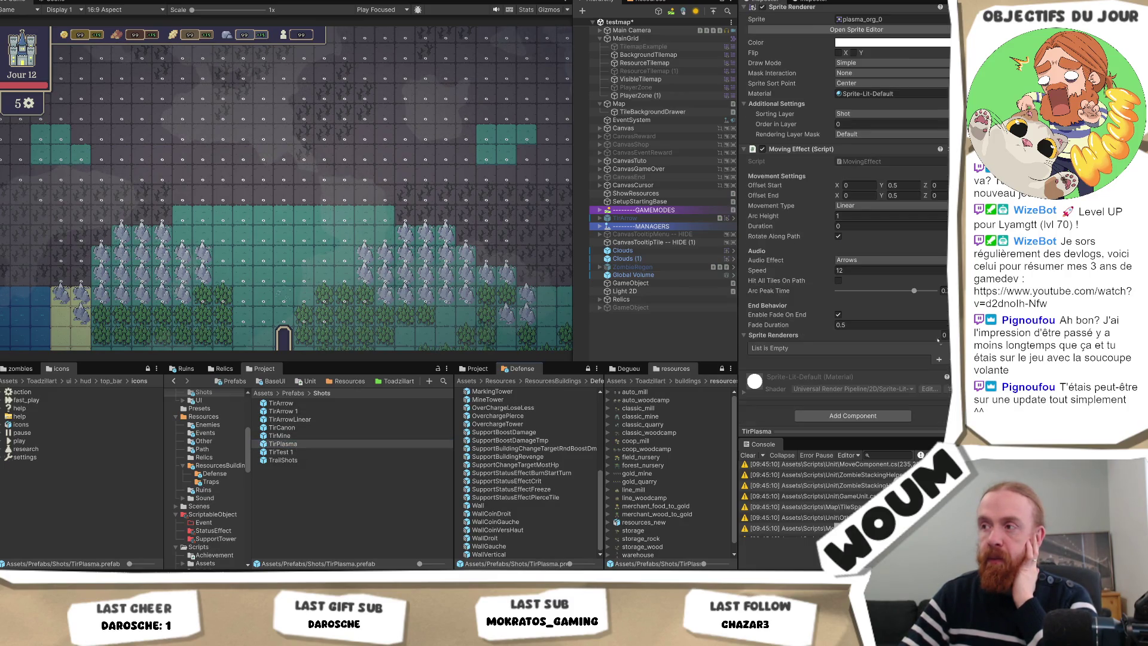
click(280, 436)
click(747, 350)
drag(747, 350, 777, 348)
Check the TirCanon and arrow shots, add TirArrow's own Sprite Renderer, and start Play mode
click(281, 427)
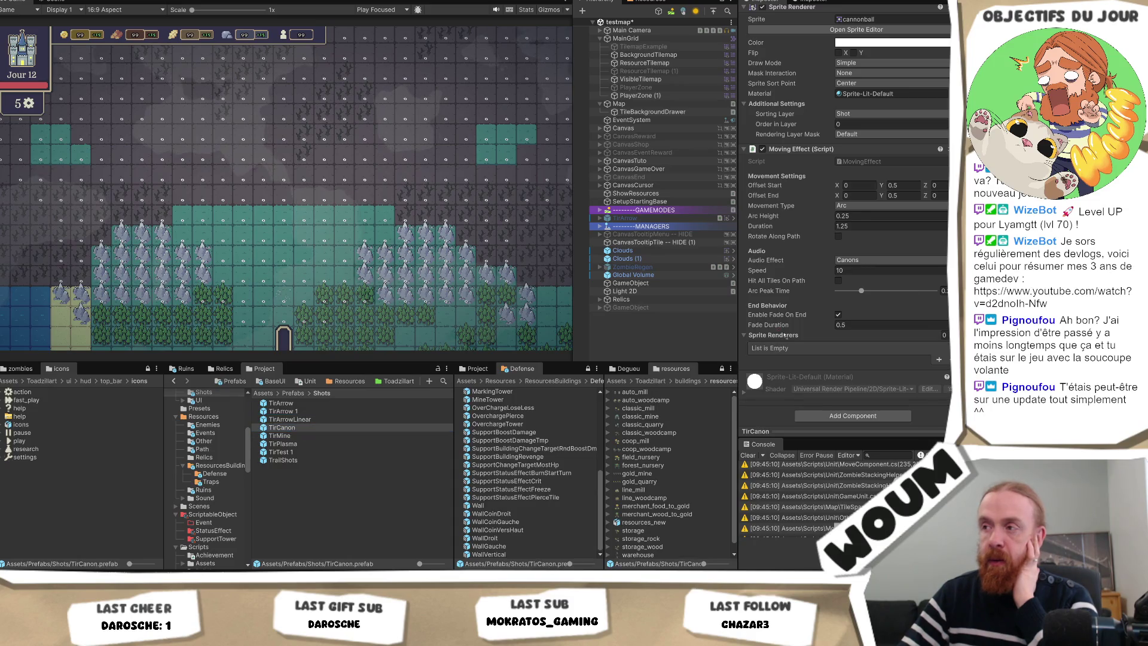
click(283, 421)
click(785, 337)
click(282, 403)
click(293, 412)
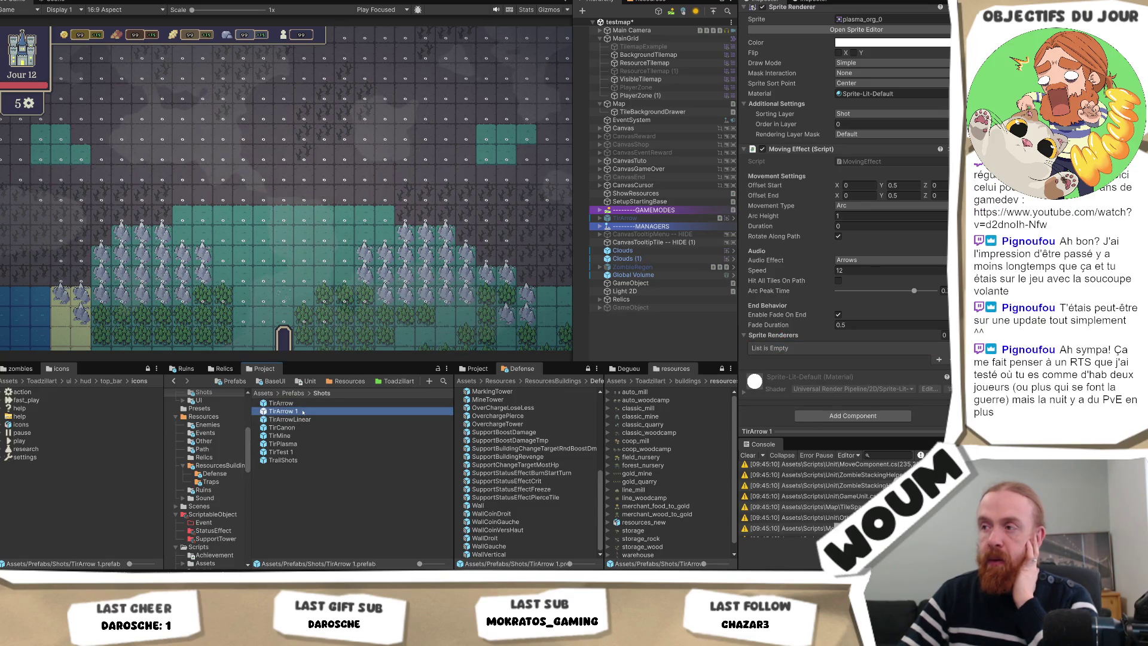
click(804, 325)
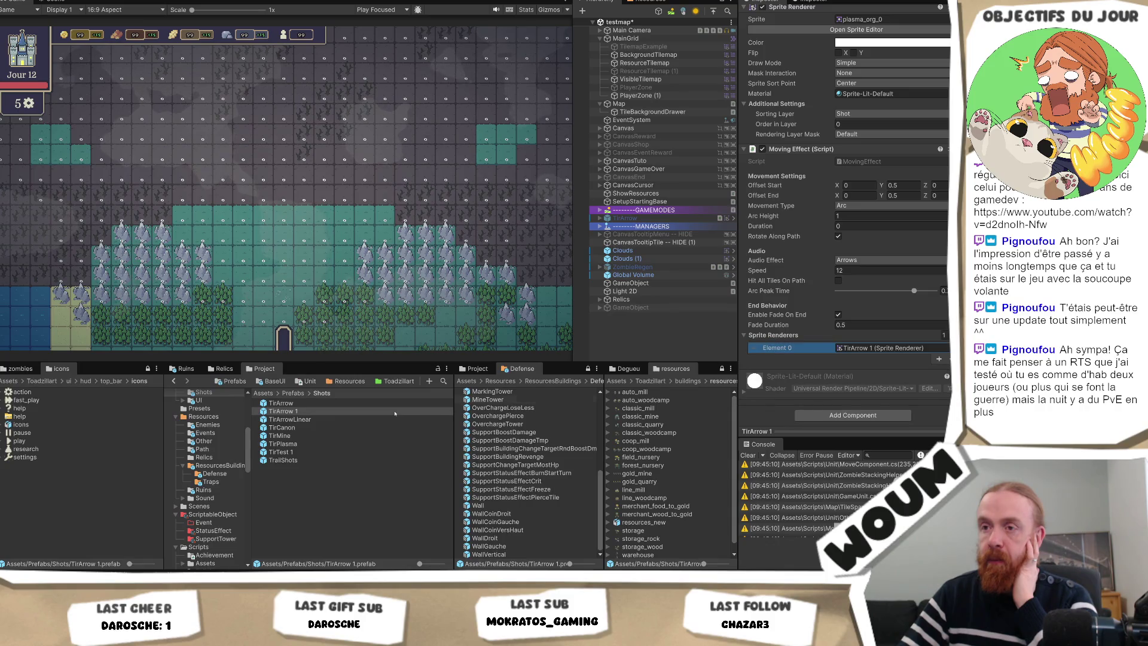
click(281, 403)
drag(767, 338, 767, 338)
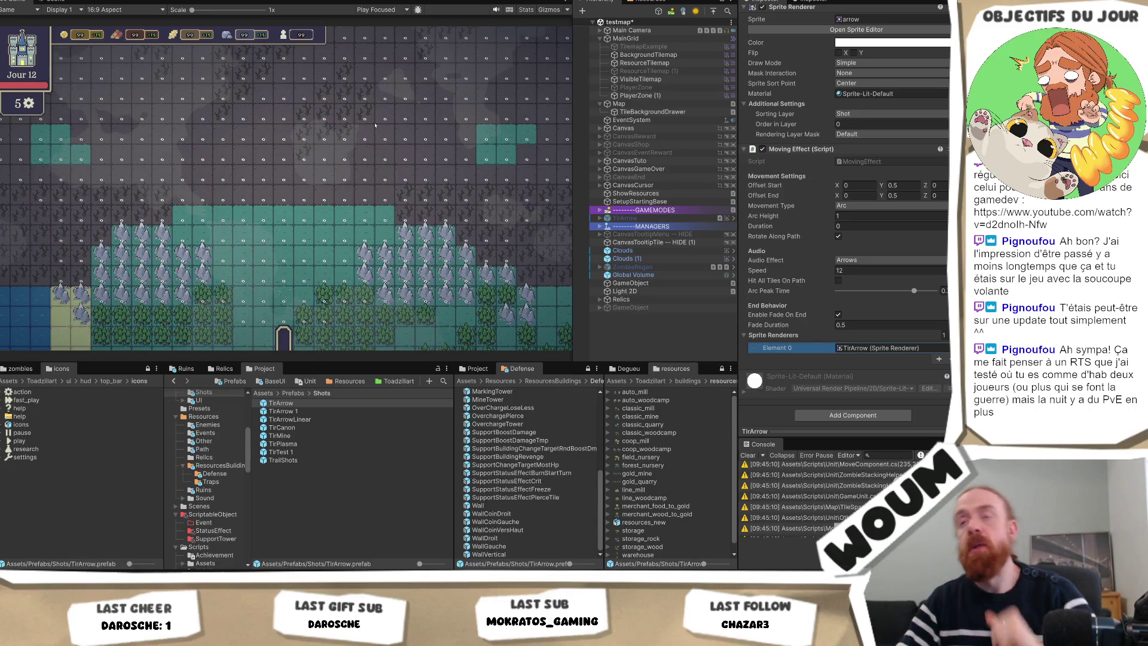
click(423, 191)
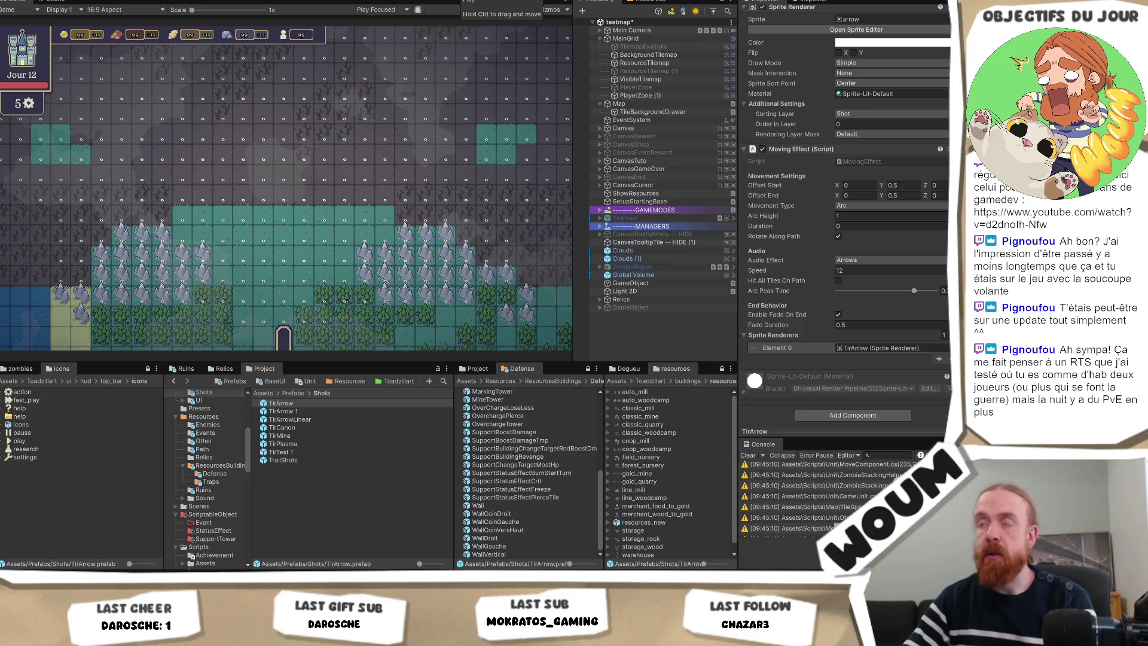
click(470, 1)
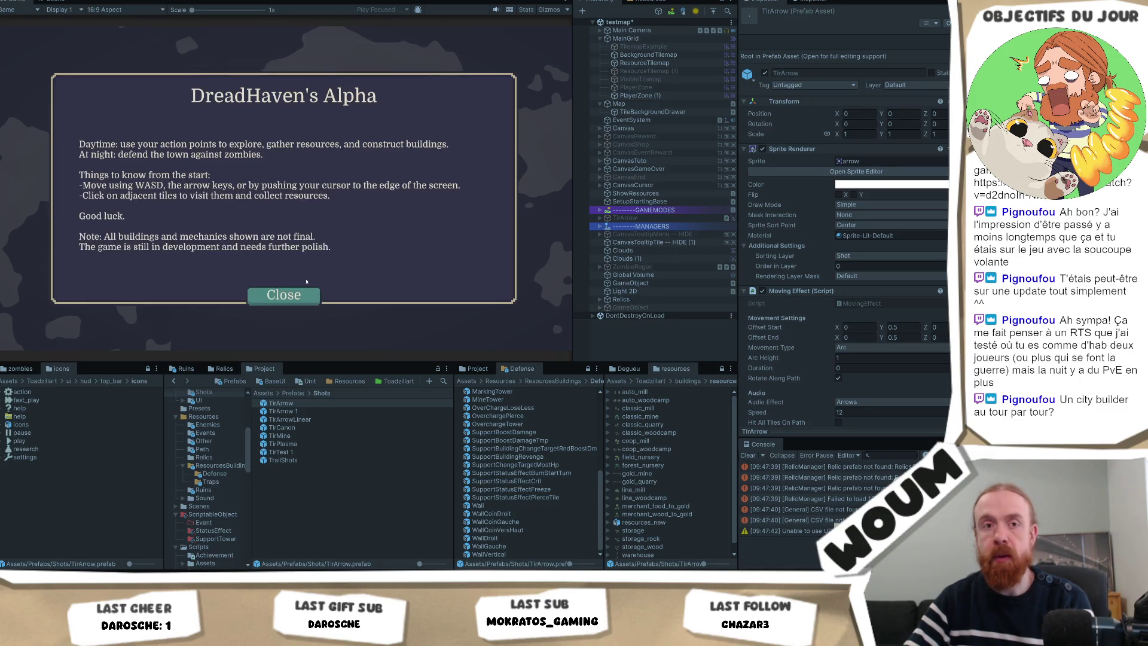
Close the alpha welcome dialog and place the town center on the map
click(280, 294)
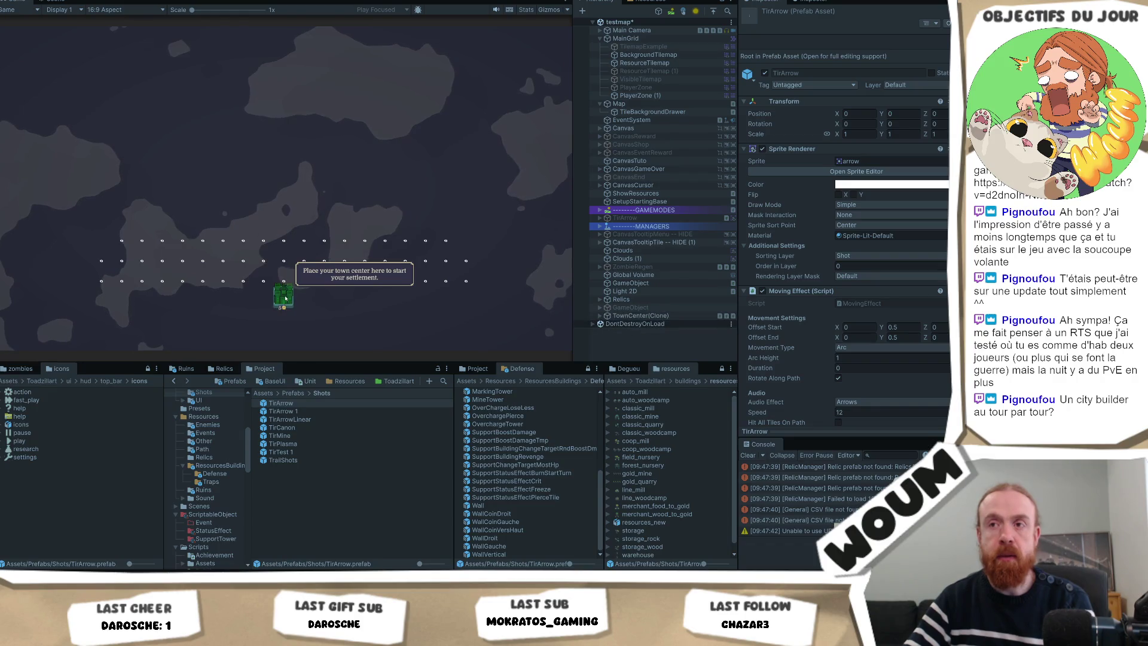
click(286, 297)
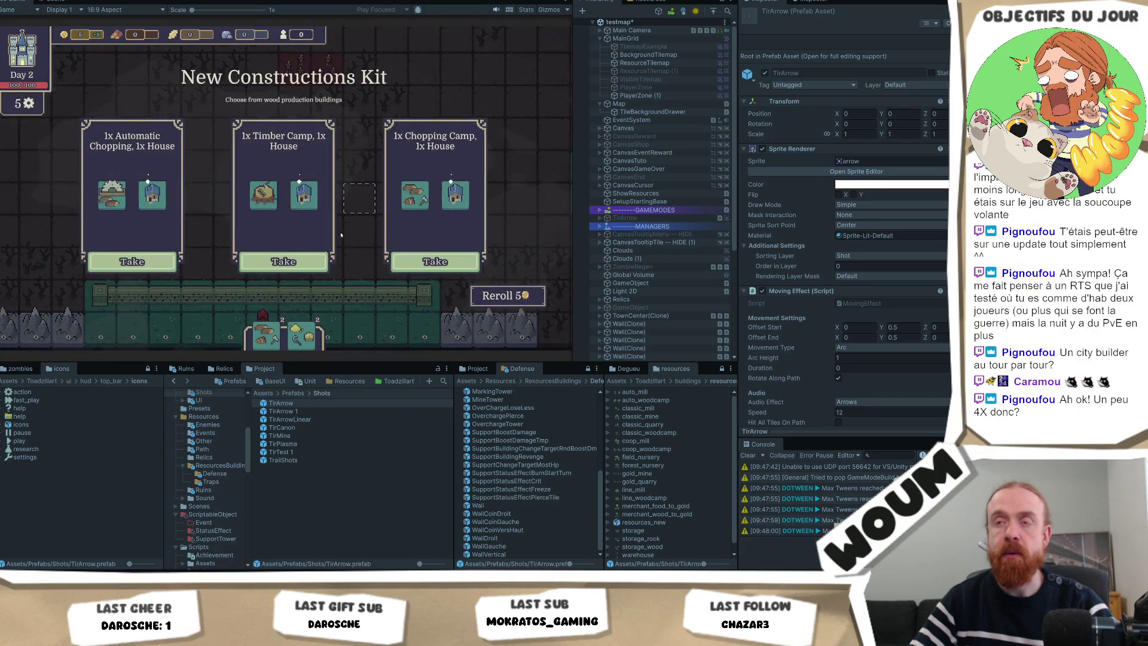
Take a wood kit, the Base Tower plan and a wheat kit, then advance to Day 4
click(305, 269)
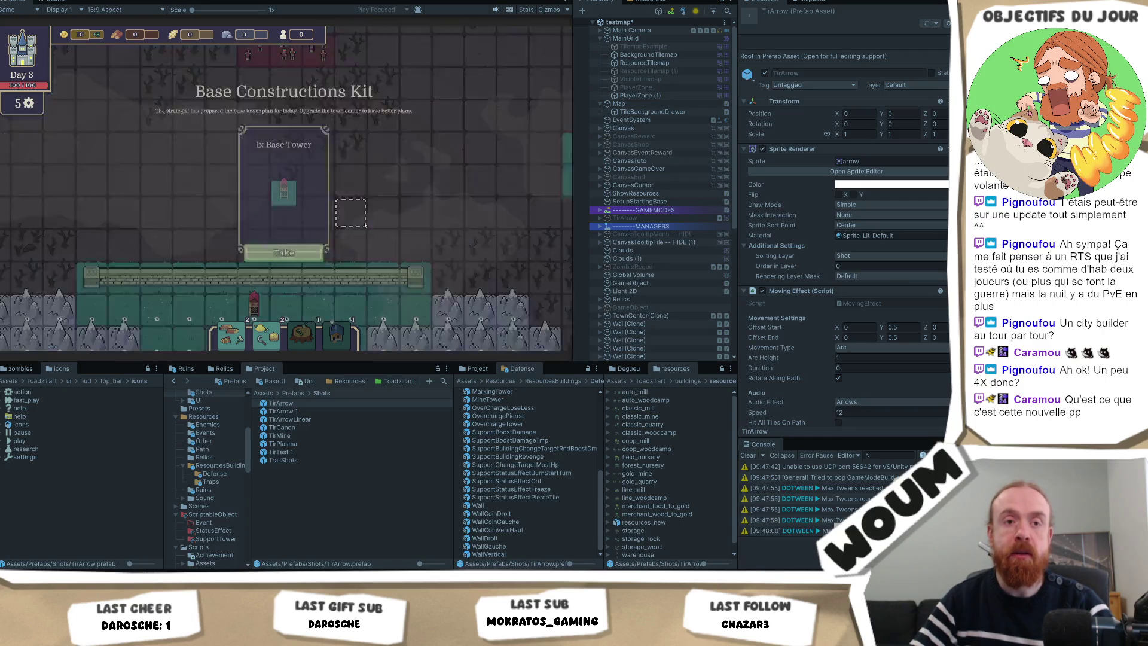
click(289, 267)
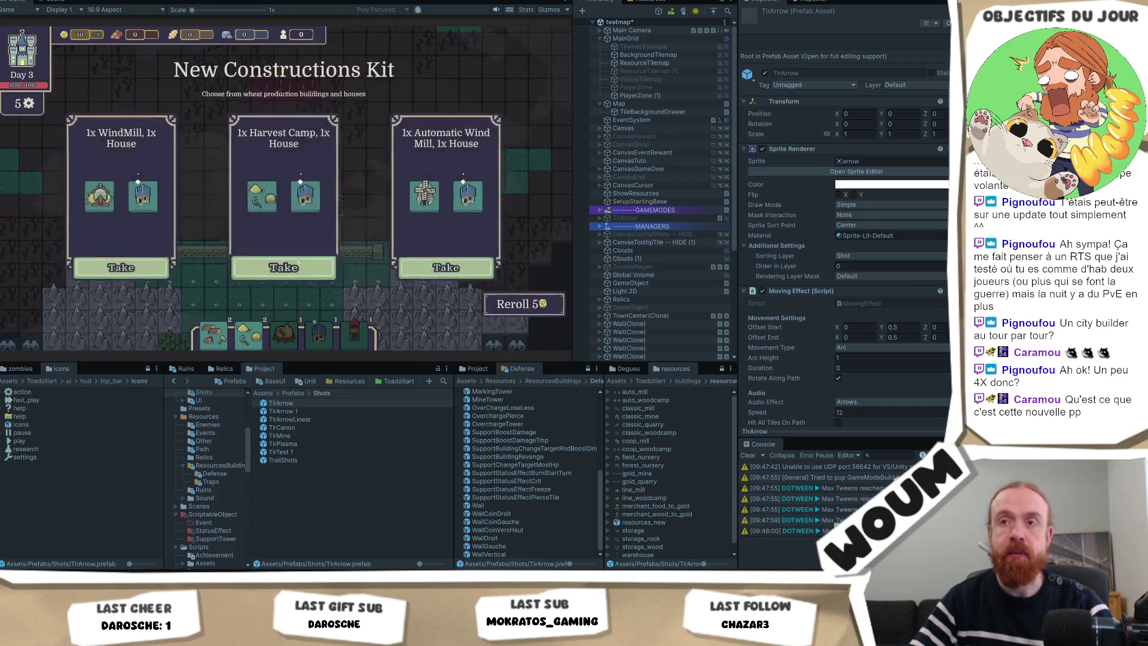
click(309, 256)
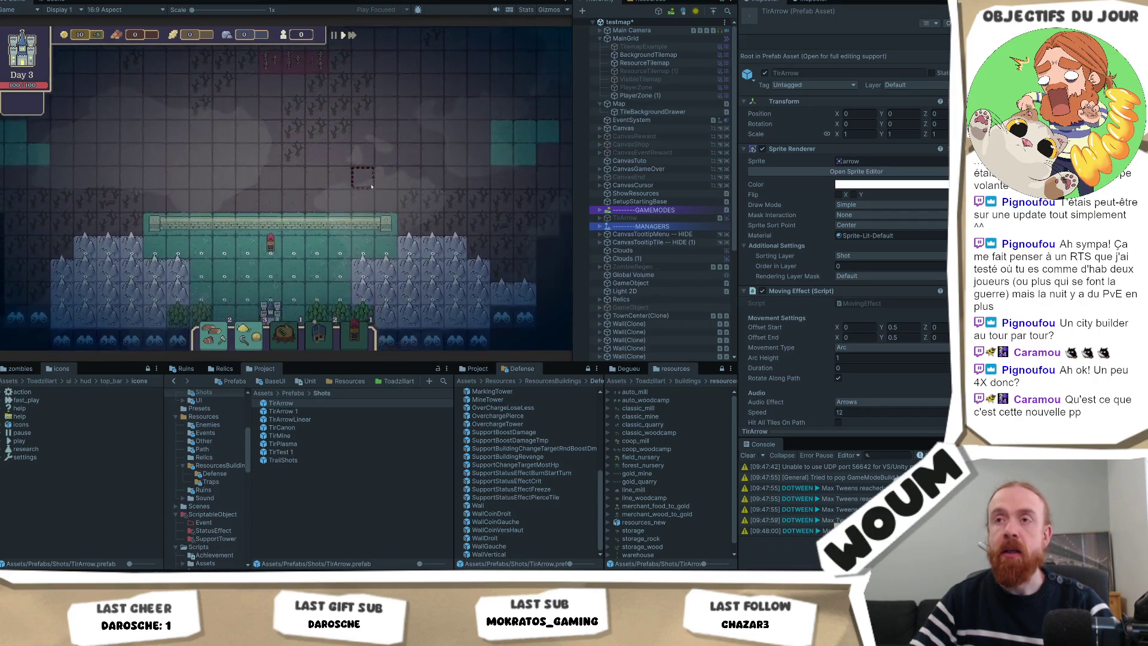
scroll(373, 204, up, 3)
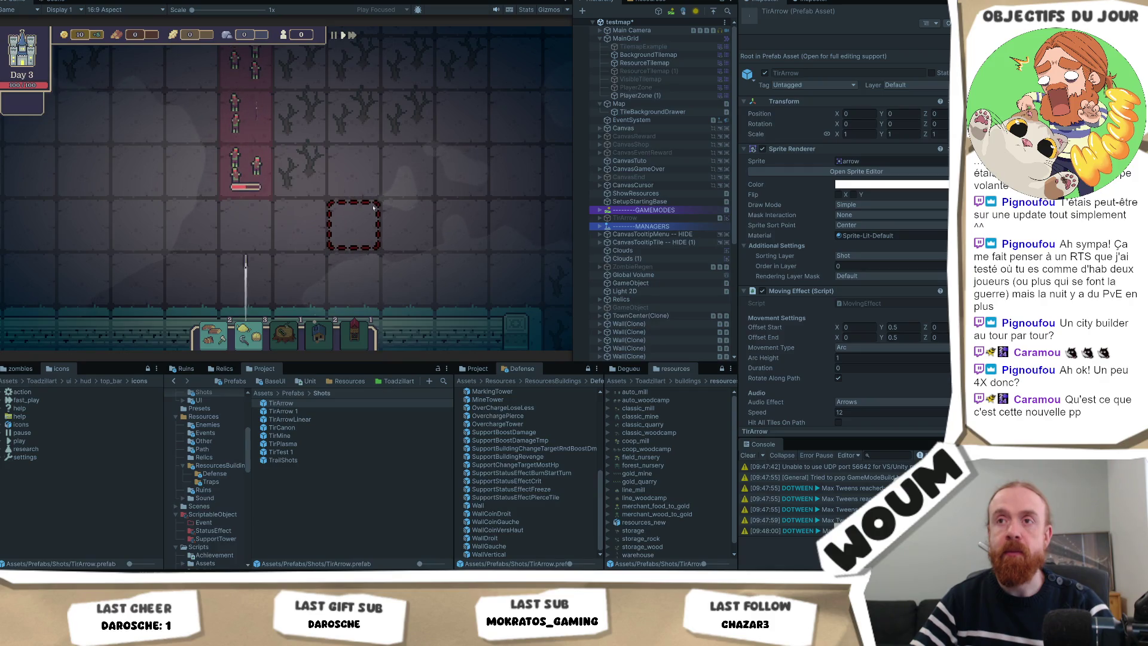
scroll(372, 210, down, 2)
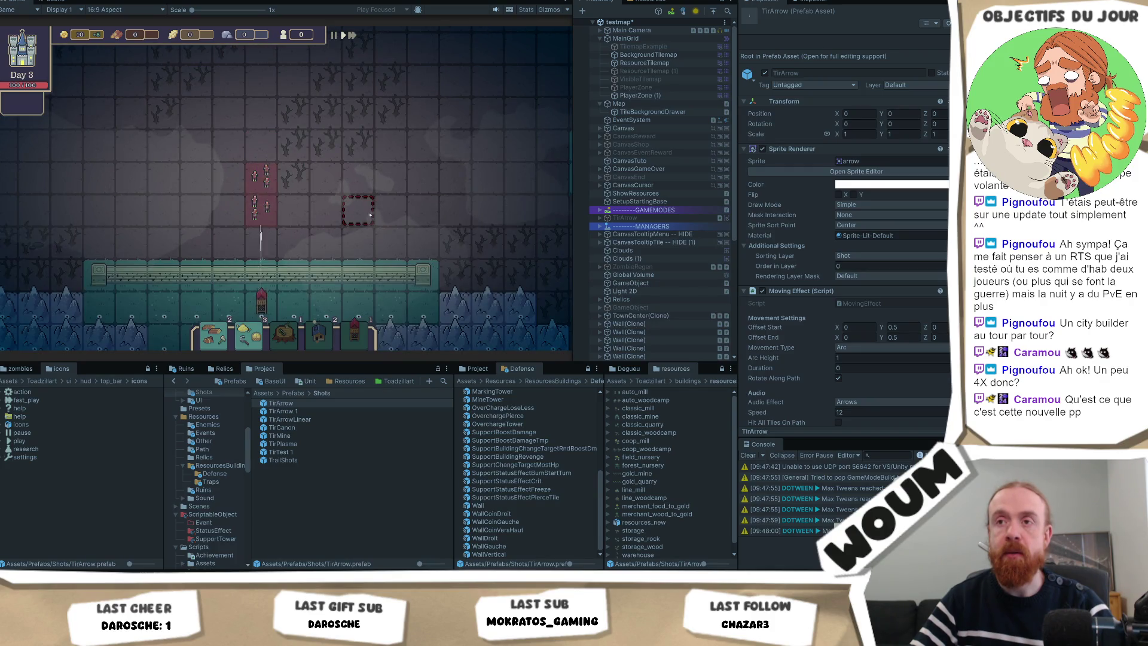
scroll(366, 249, down, 2)
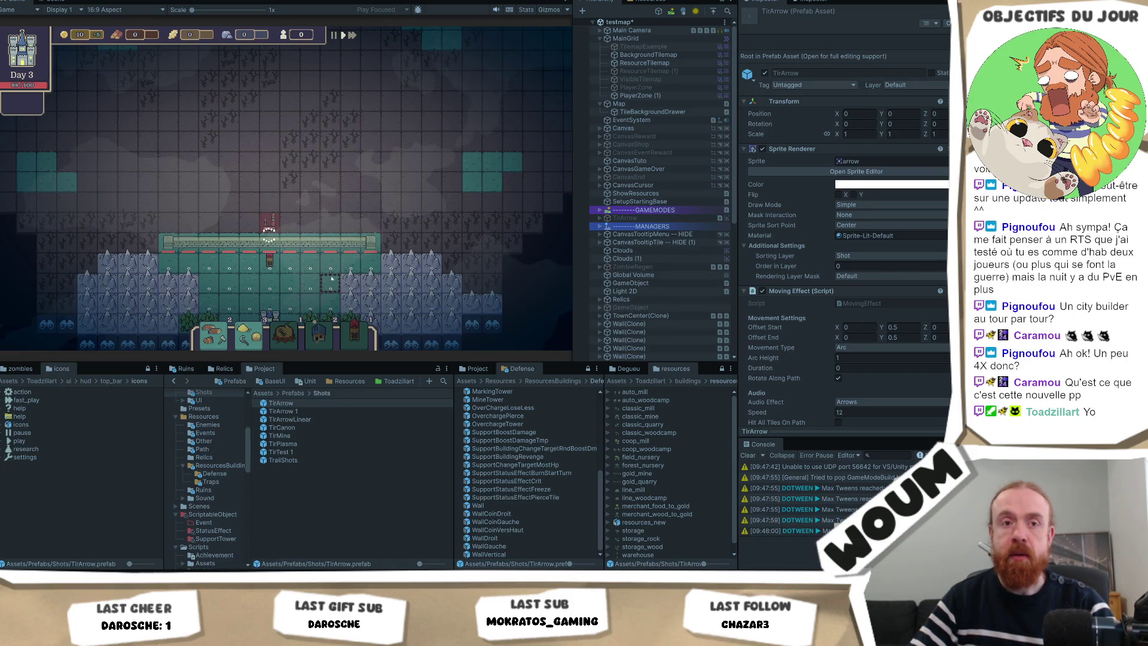
click(299, 258)
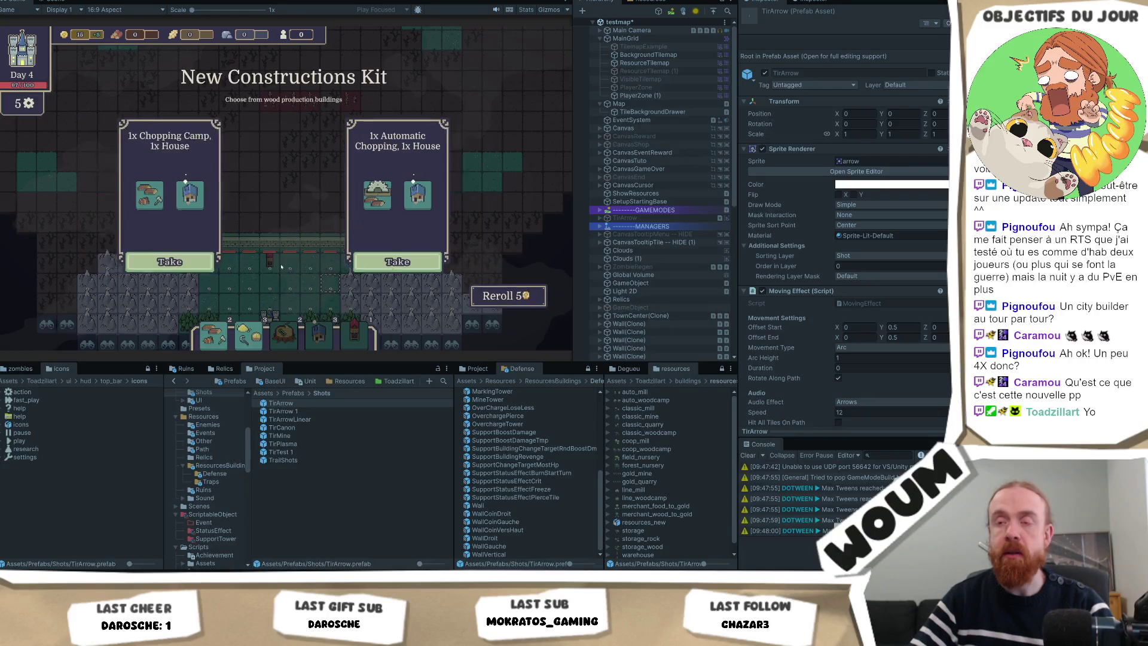
Take the Explorators card and place a building on the map
click(435, 262)
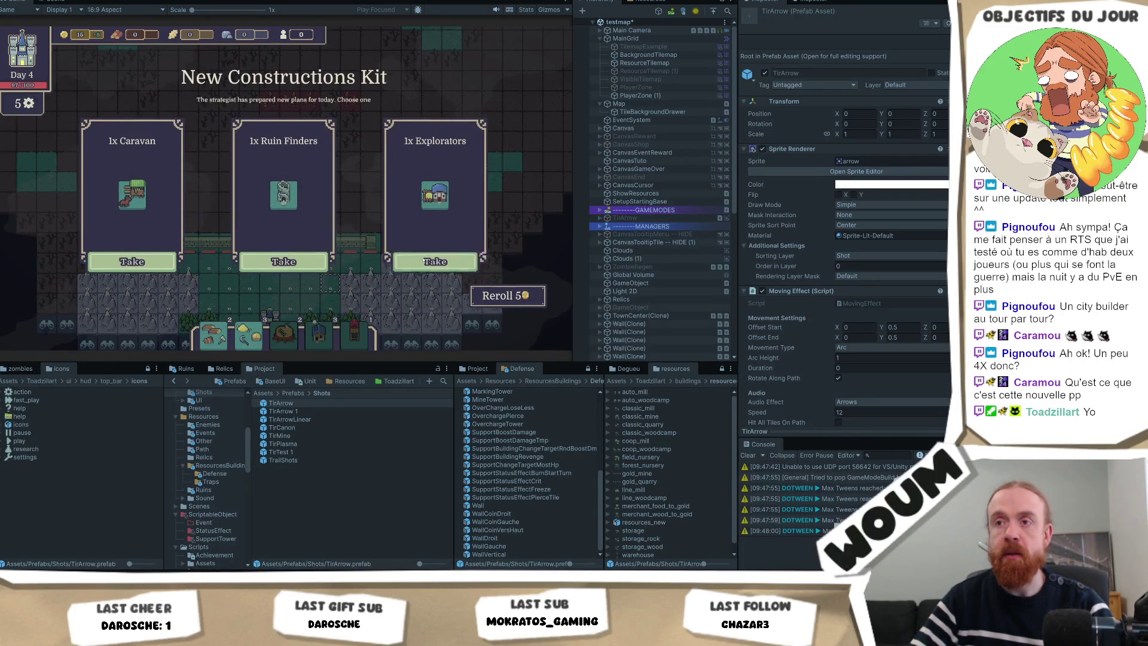
click(301, 332)
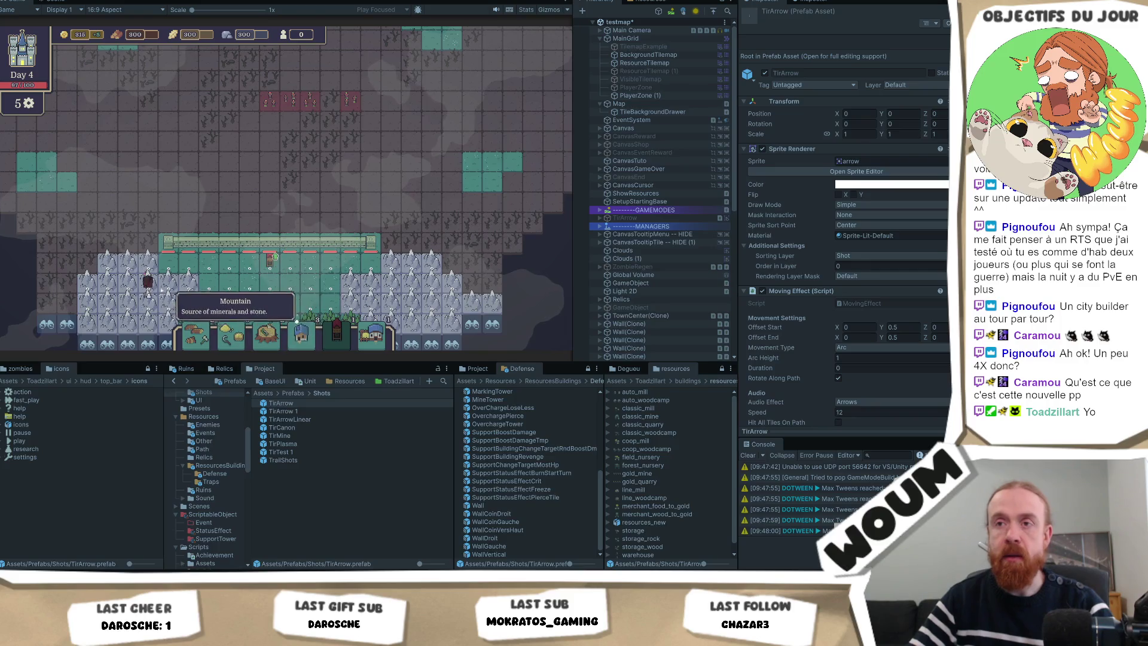
click(210, 300)
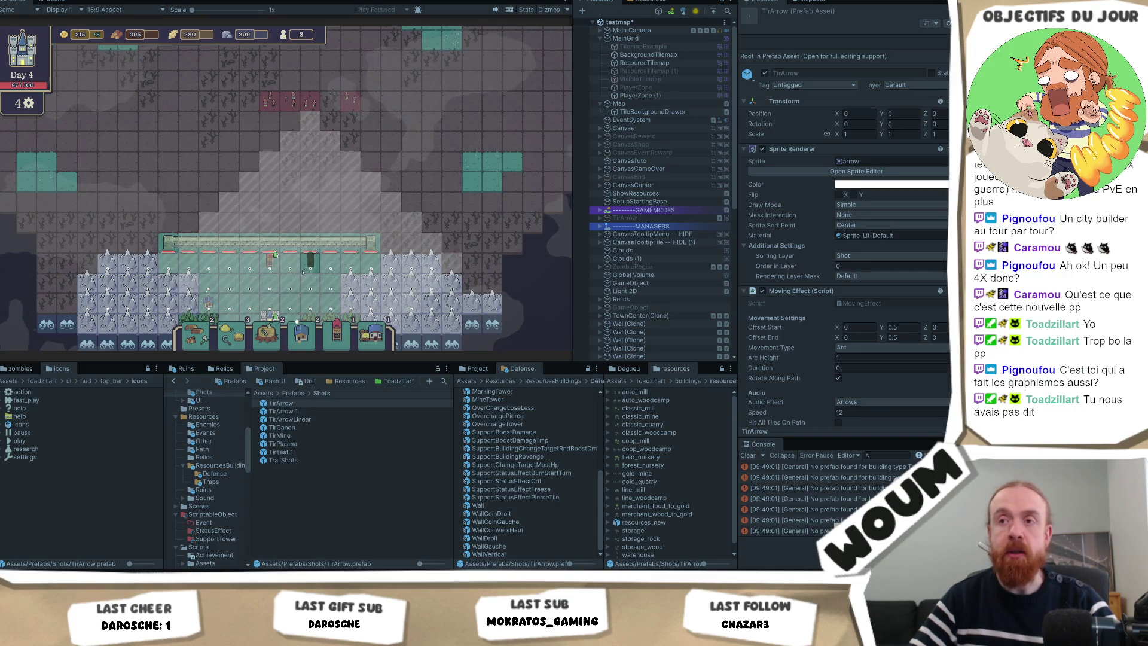
Place five towers on the top-row and teal tiles, then start the combat wave
click(230, 264)
click(321, 267)
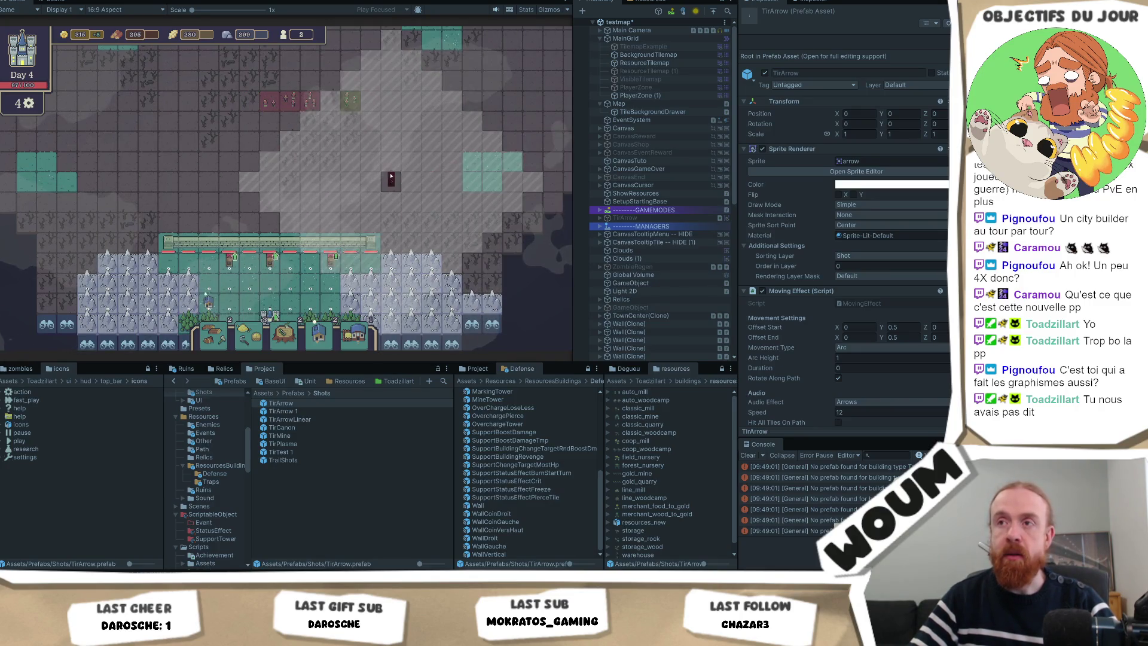
click(473, 158)
click(370, 262)
click(74, 175)
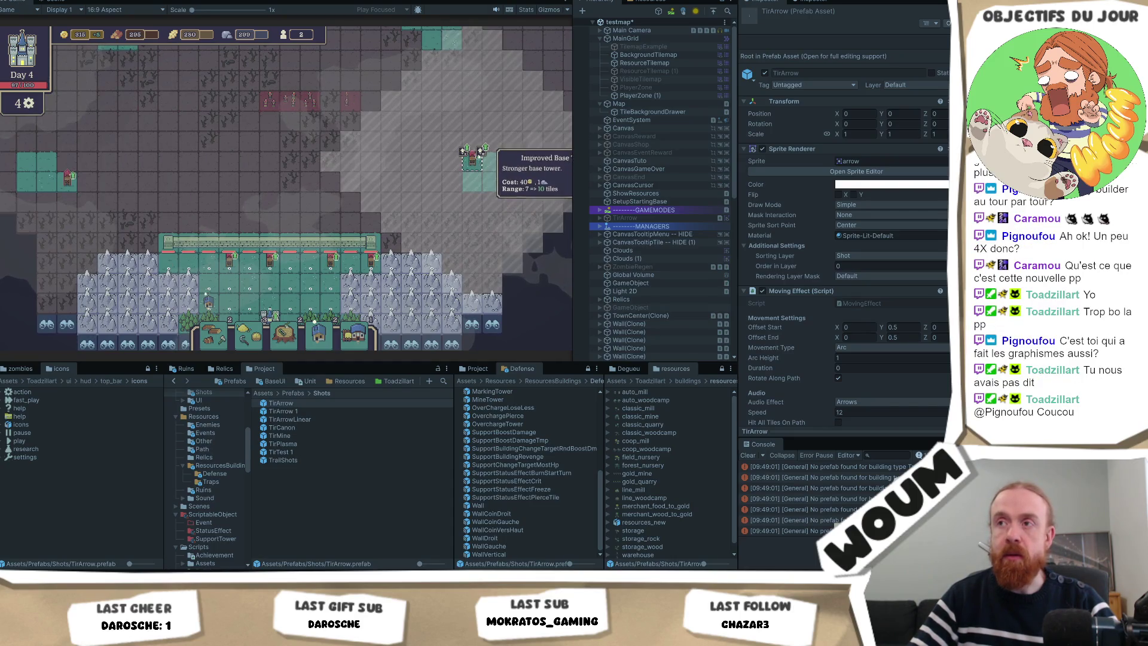
mouse_move(369, 256)
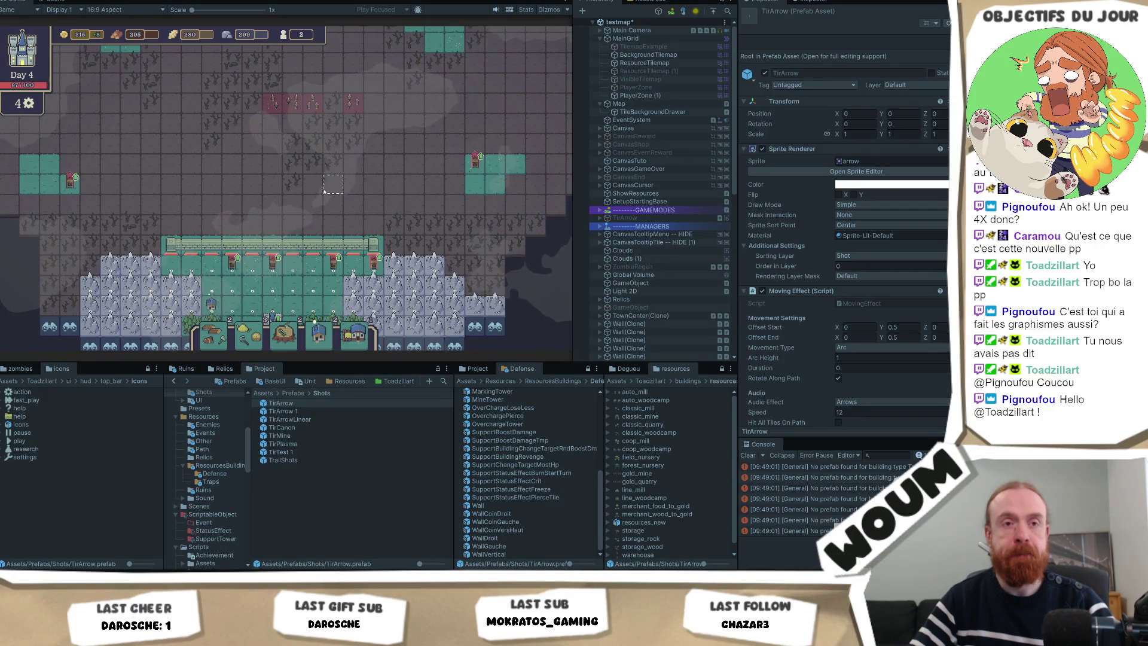
scroll(324, 191, up, 1)
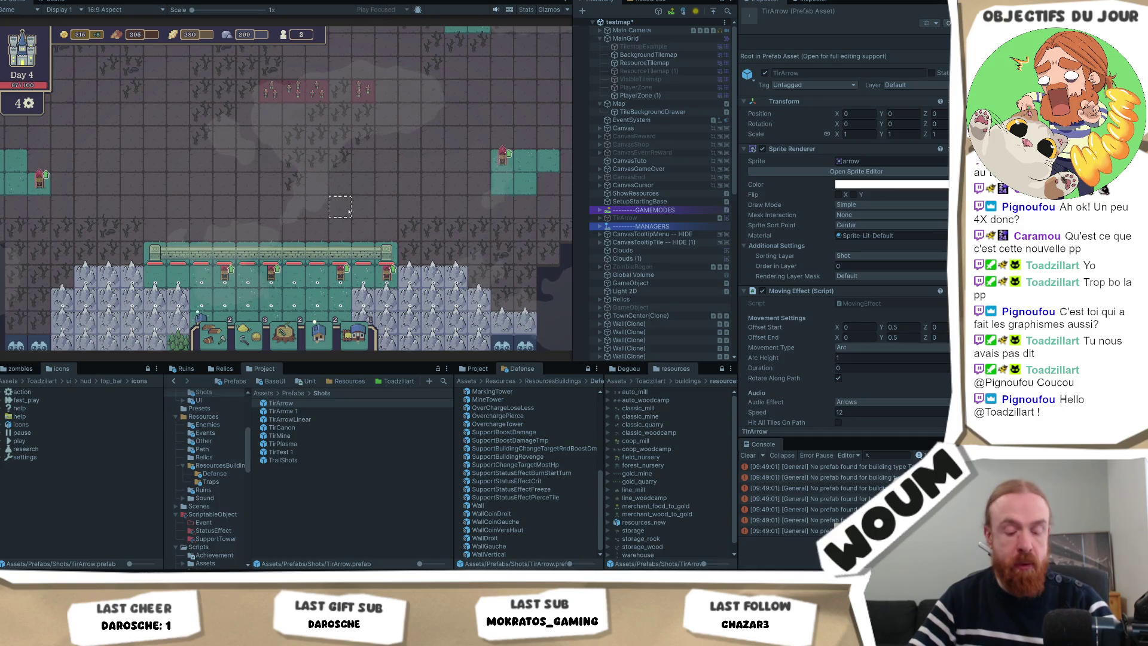
key(space)
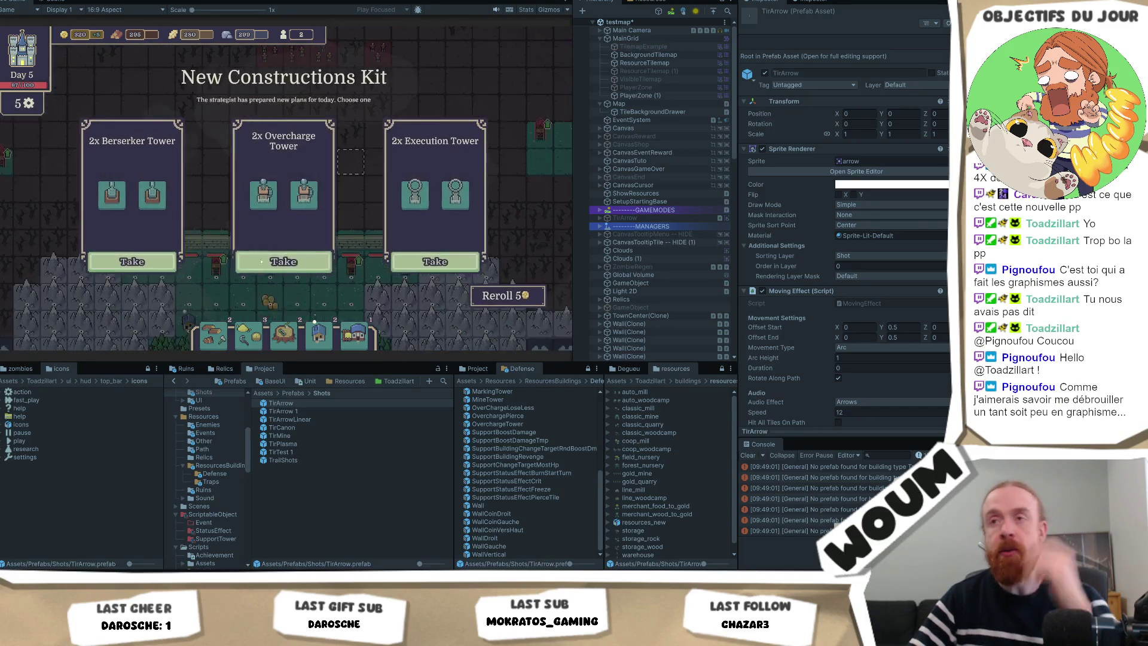
Take the 2x Overcharge Tower kit and the Helper Country House card in the playtest
click(291, 268)
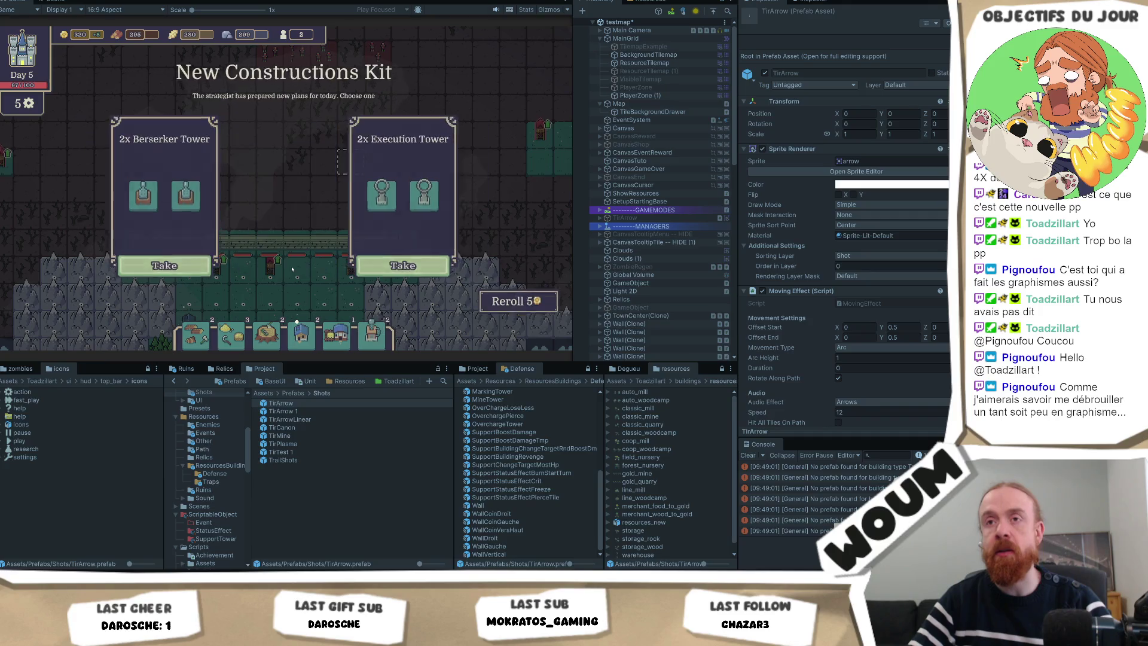
click(305, 264)
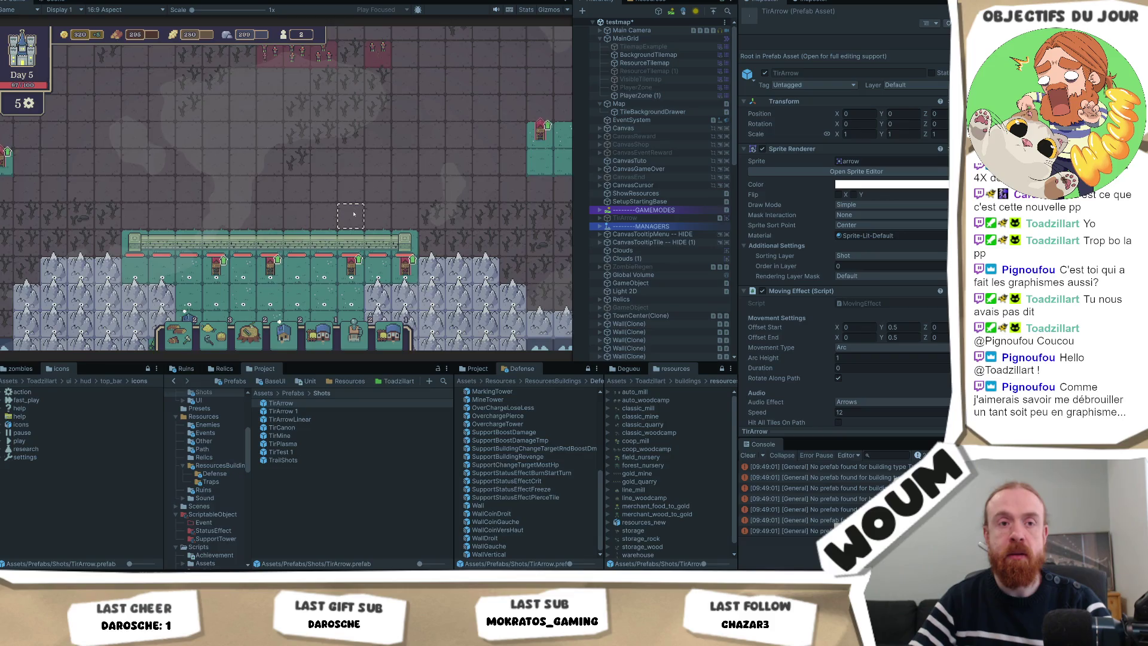
drag(354, 212, 347, 230)
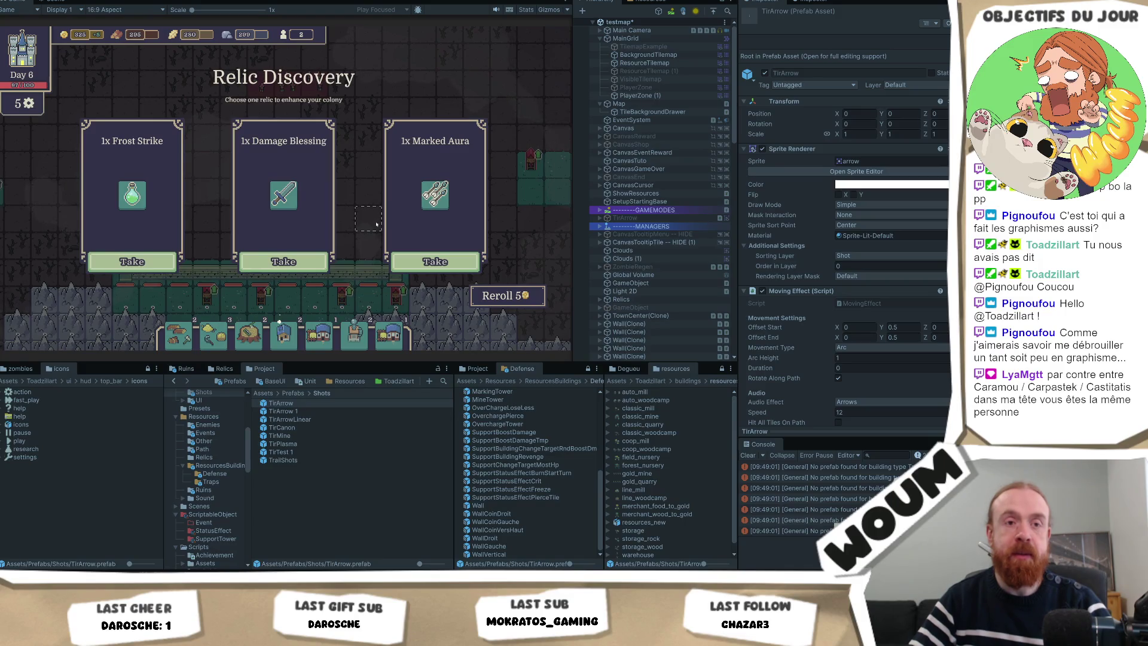
Take the Frost Strike relic, the 4x Pushback Trap kit and the next kit's middle card
click(132, 261)
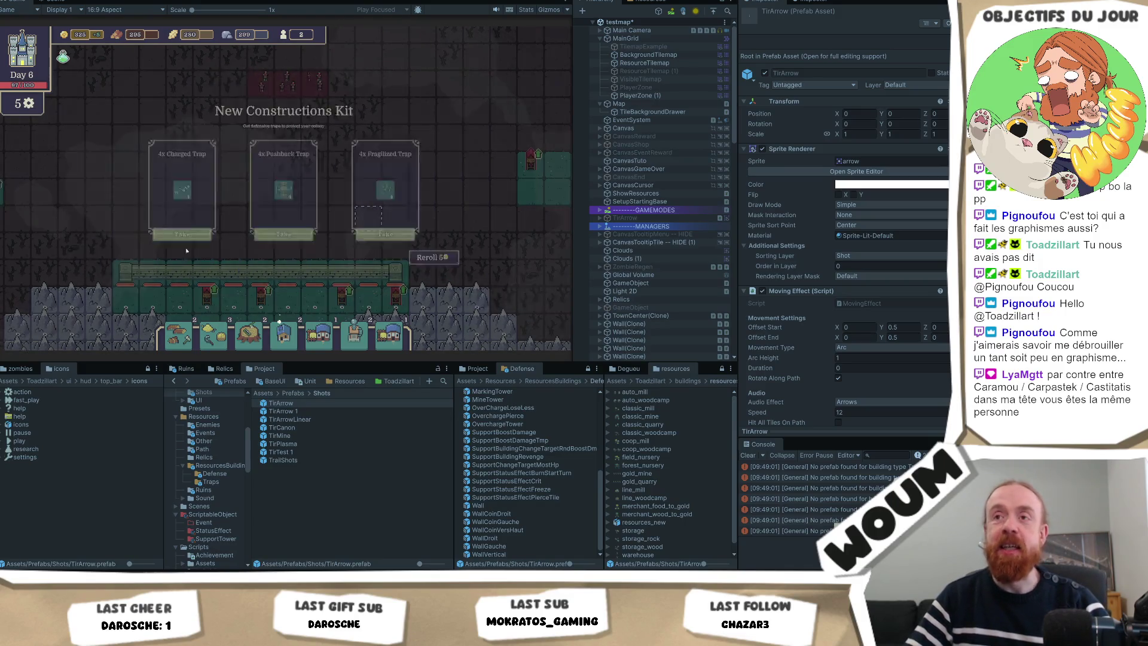
click(269, 261)
click(283, 261)
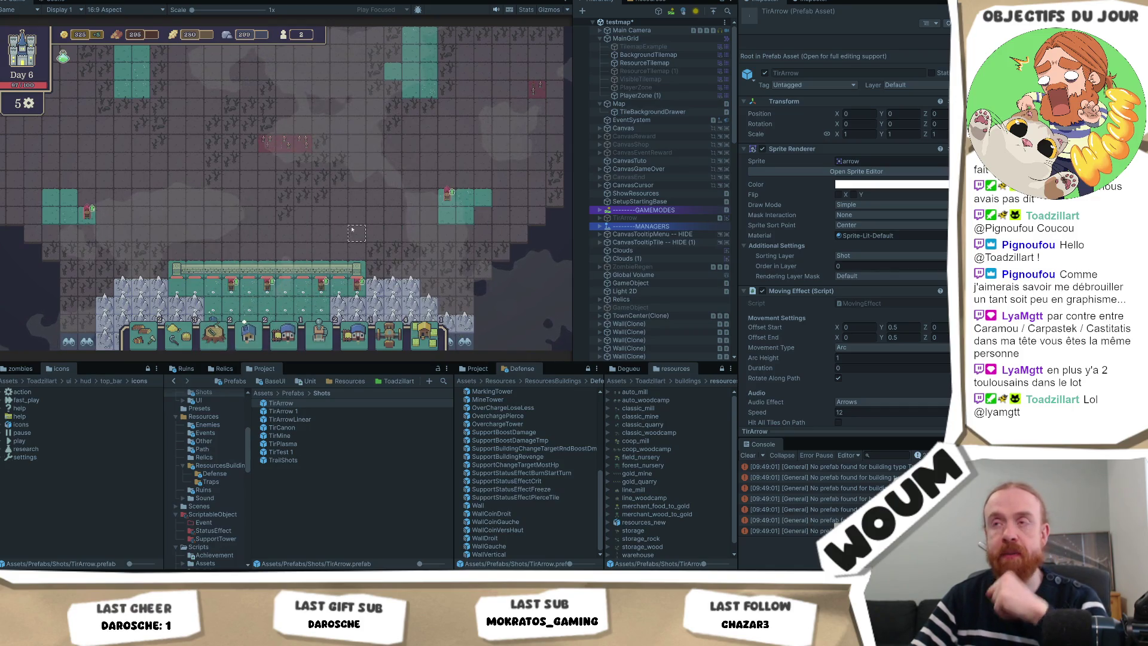
Place an Overcharge Tower from the building bar into the base row
mouse_move(319, 328)
mouse_down()
mouse_move(431, 161)
mouse_move(425, 147)
mouse_up()
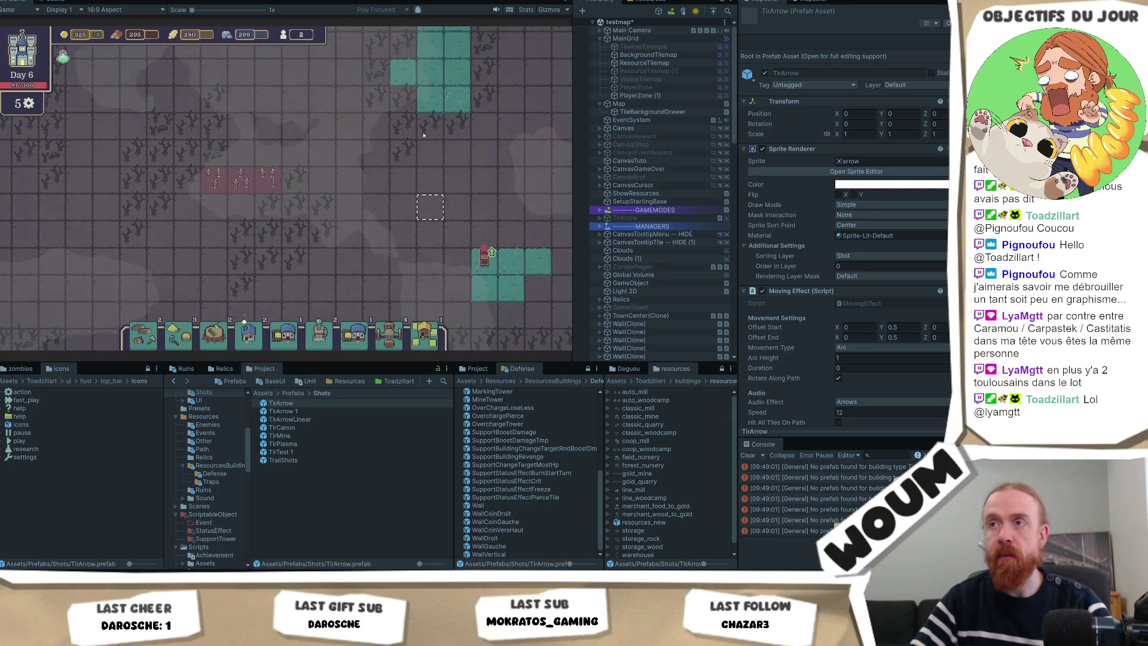
drag(460, 205, 372, 131)
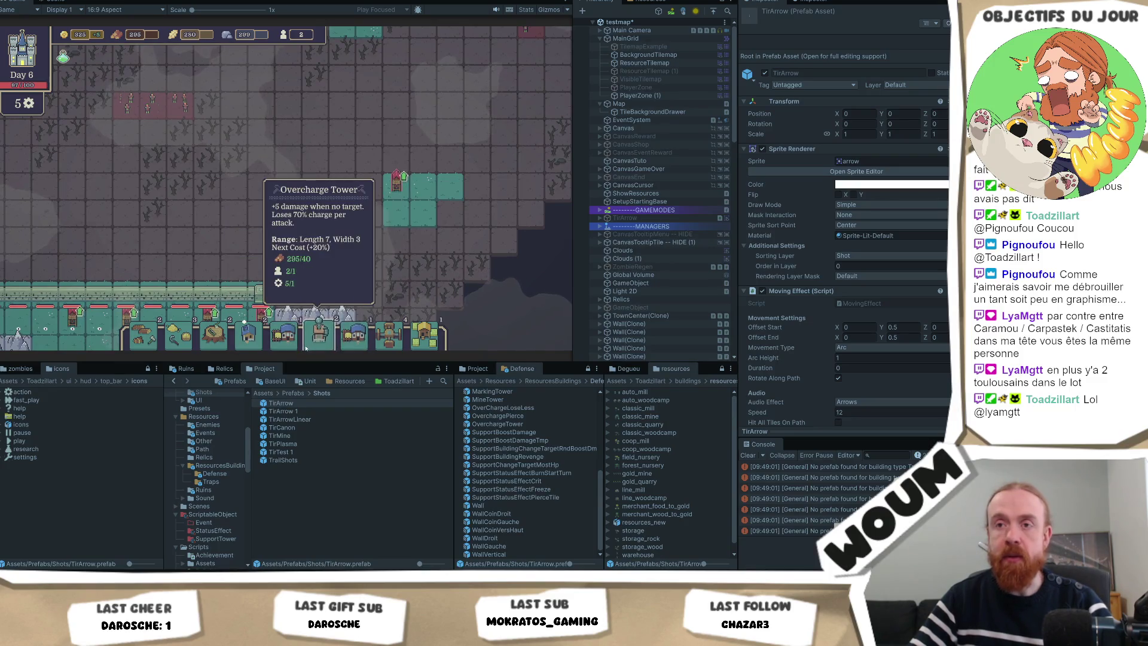
mouse_move(141, 332)
mouse_down()
mouse_move(299, 245)
mouse_move(311, 251)
mouse_up()
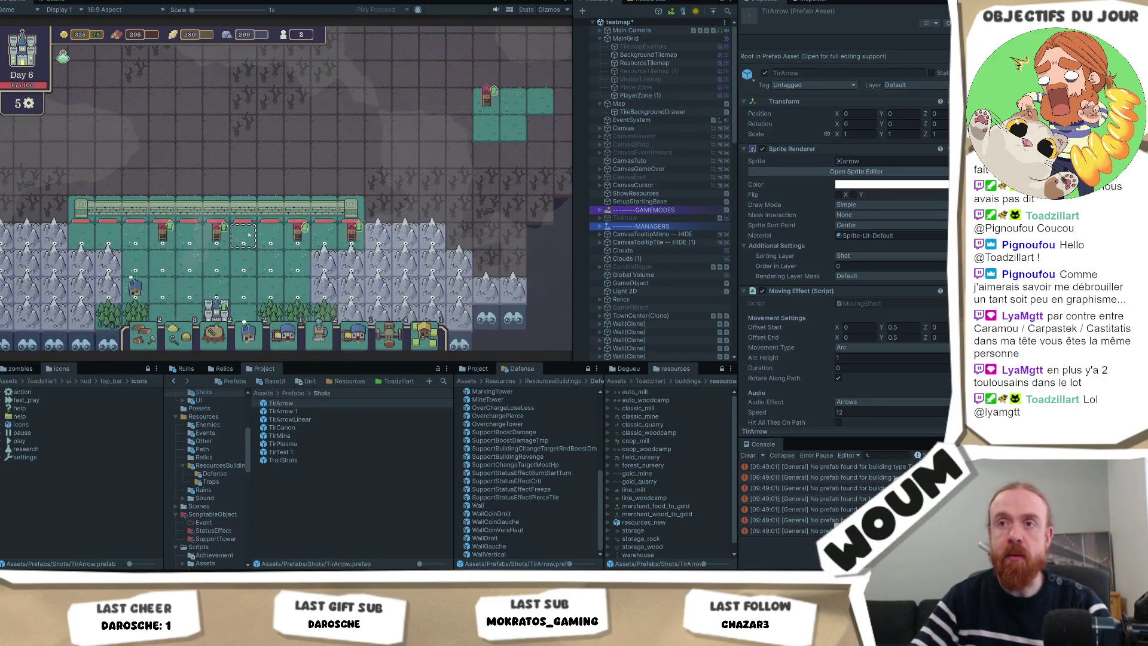
drag(217, 308, 243, 229)
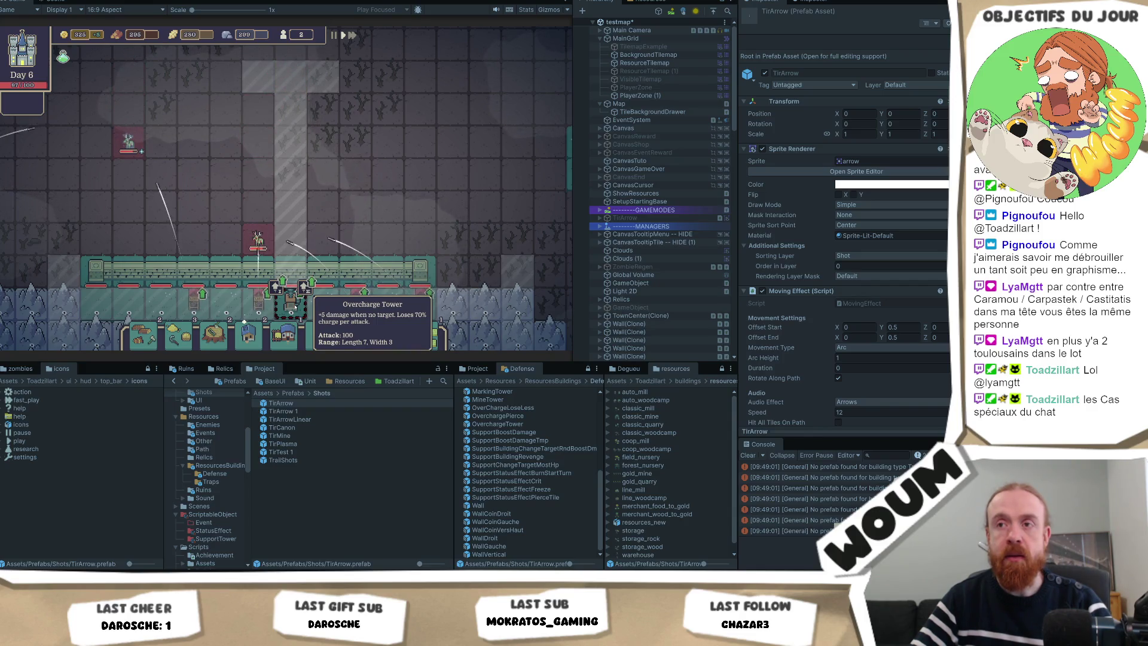
scroll(337, 242, down, 2)
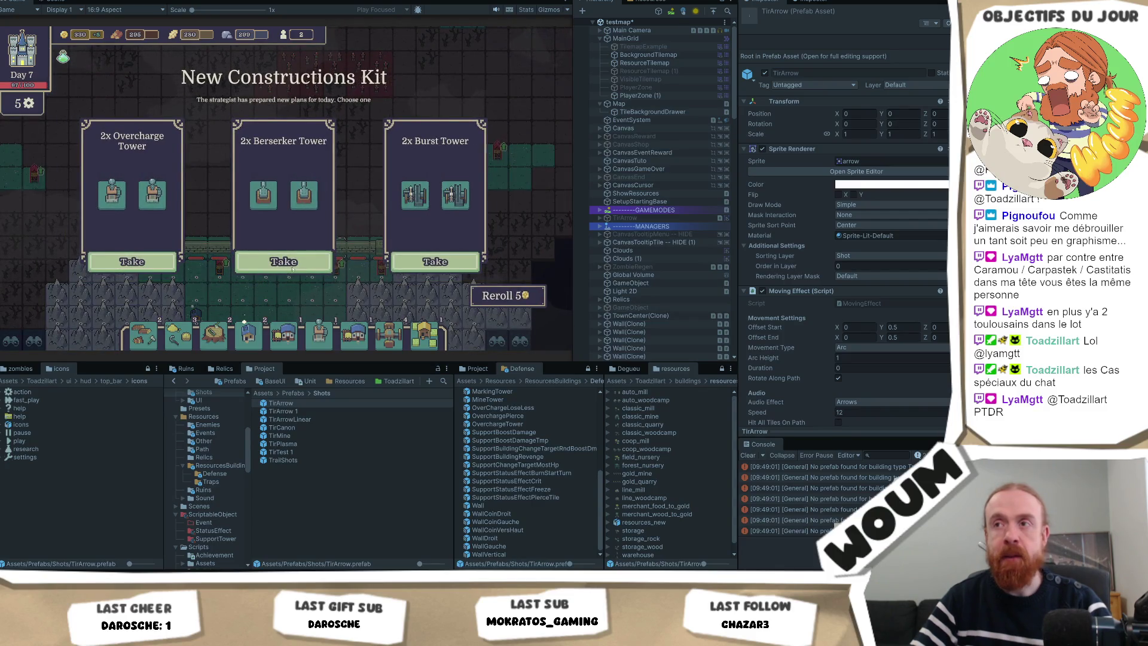
Take the 2x Berserker Tower kit and a follow-up building, then place the tower on the grid
mouse_move(276, 197)
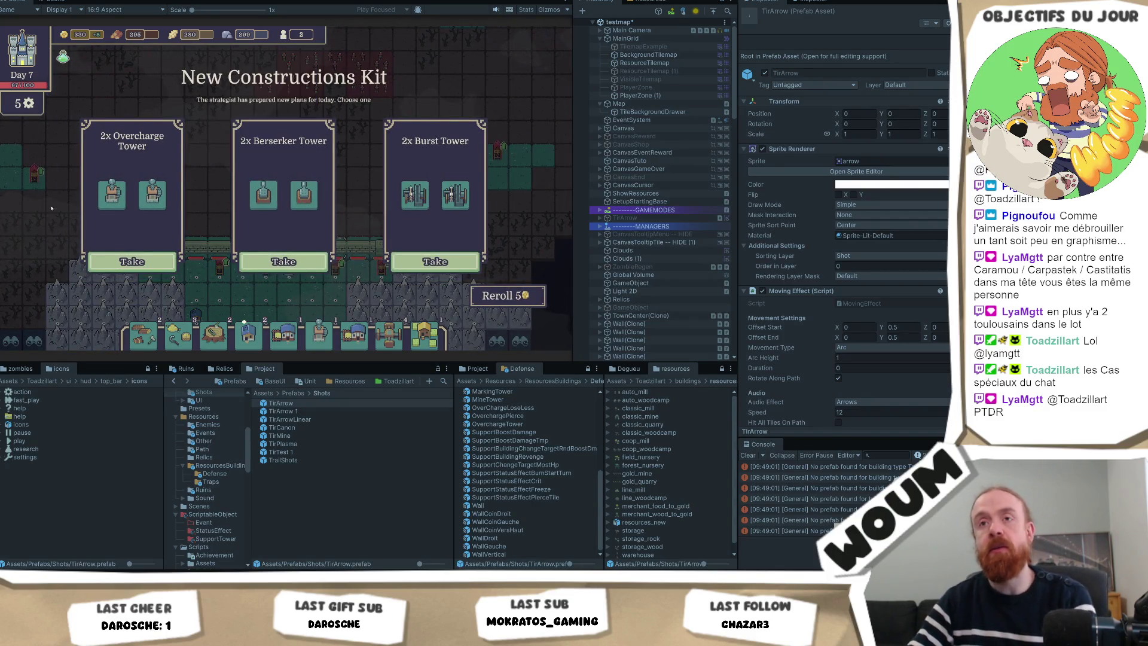
mouse_move(101, 198)
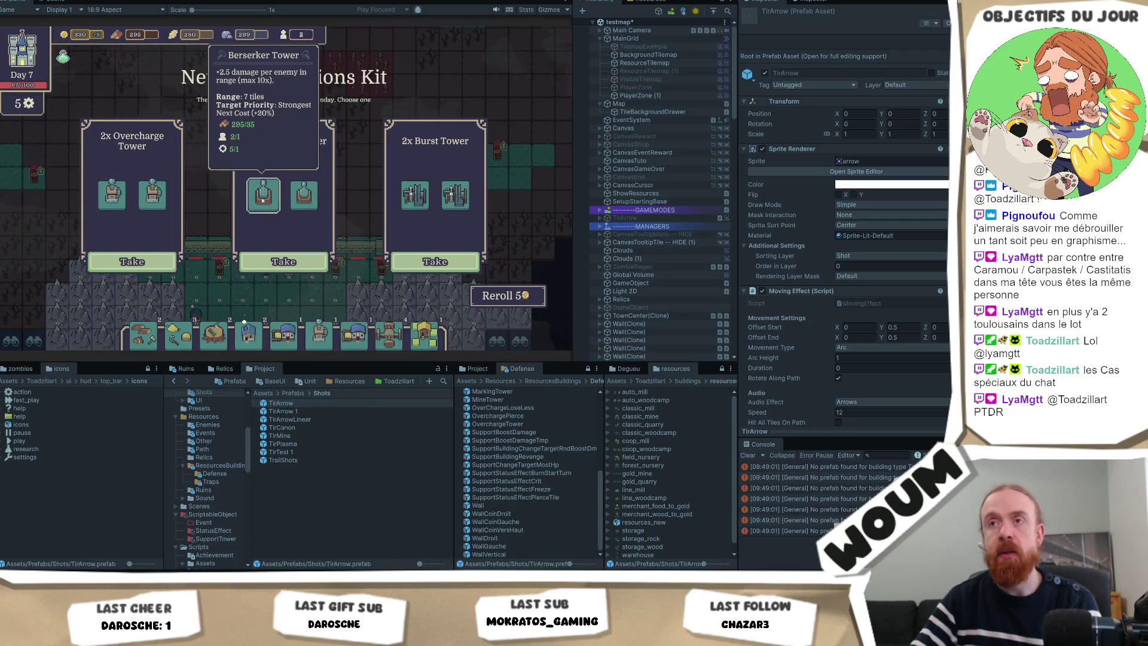
click(273, 262)
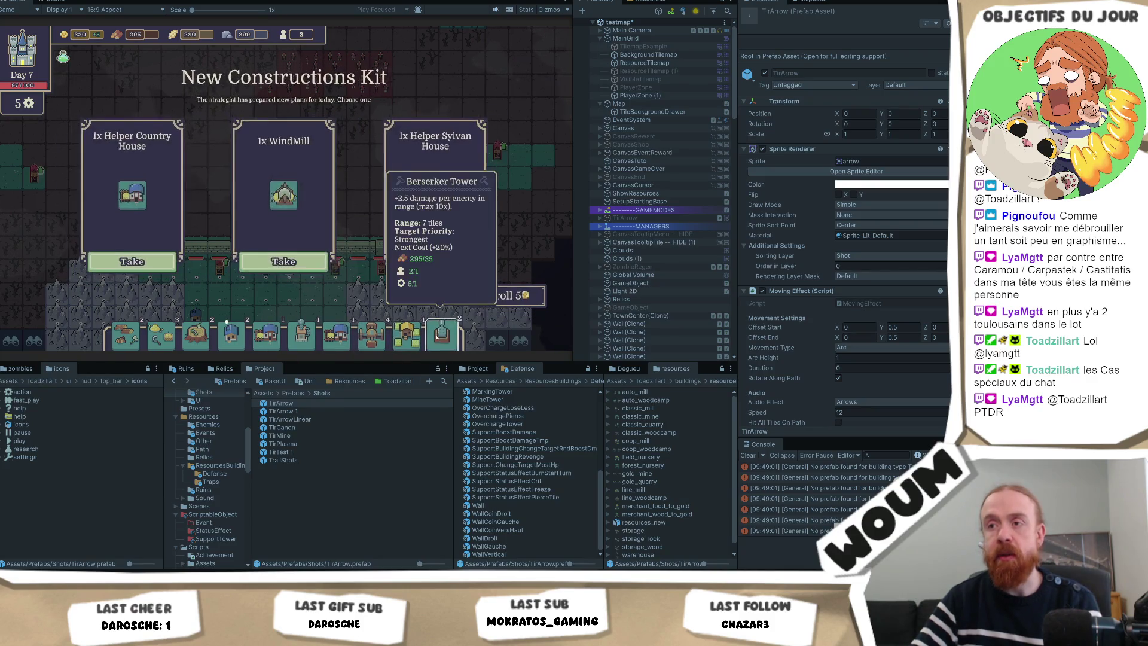
click(431, 262)
click(424, 333)
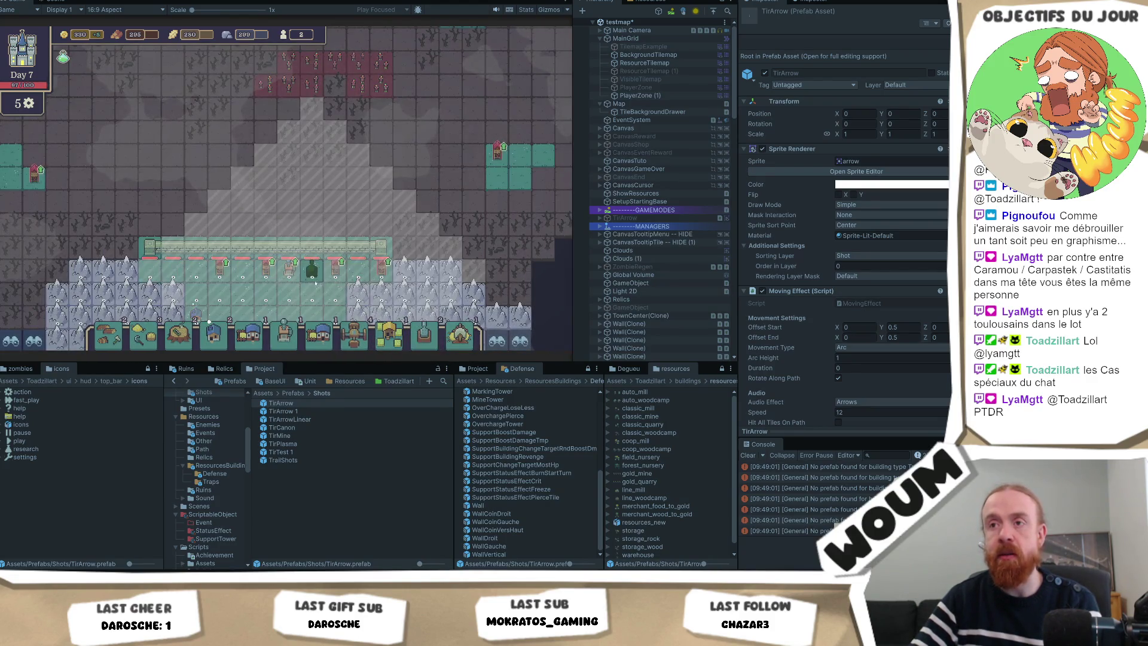
click(313, 272)
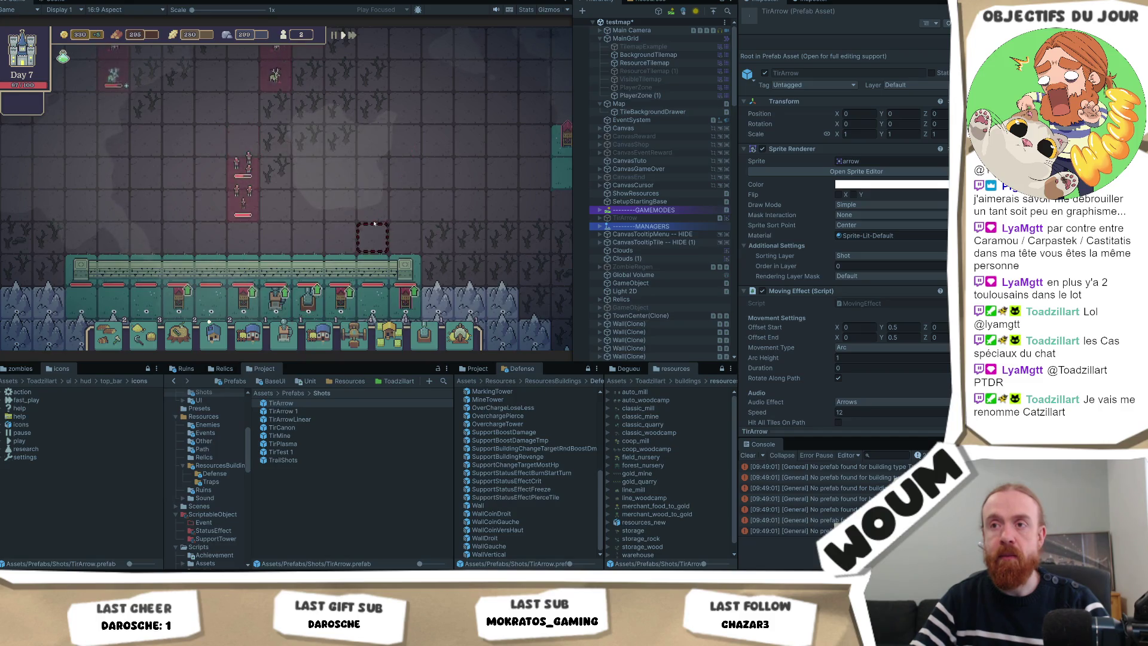
Take the 4x Charged Trap kit and a building from the next kit, then stop the playtest
scroll(374, 222, down, 2)
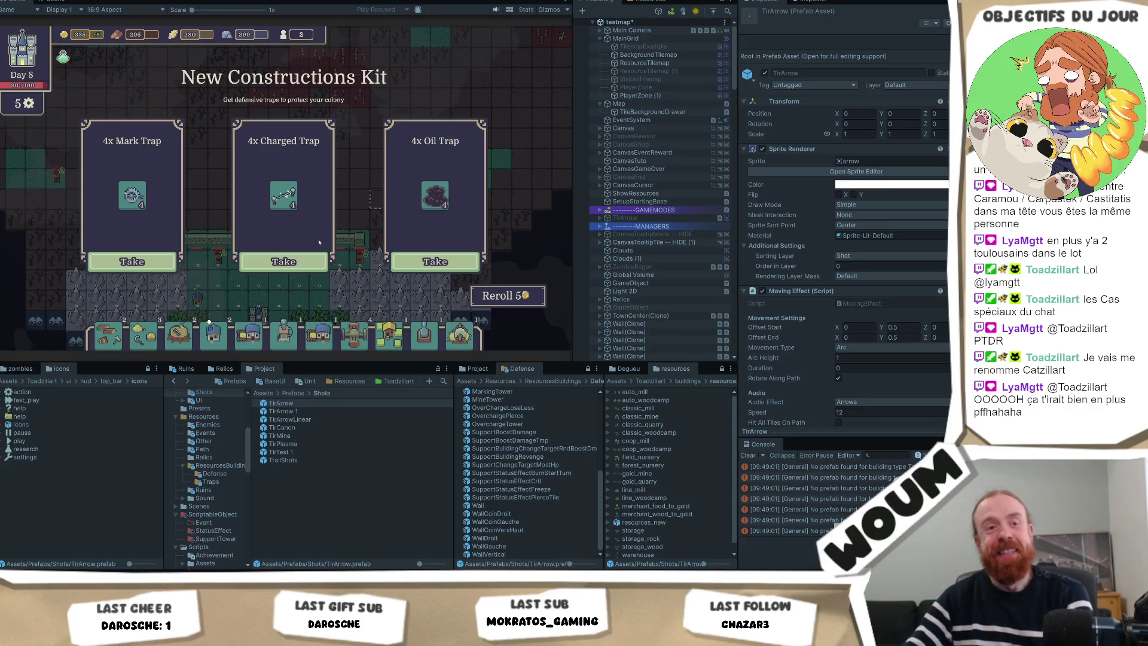
click(285, 261)
click(298, 266)
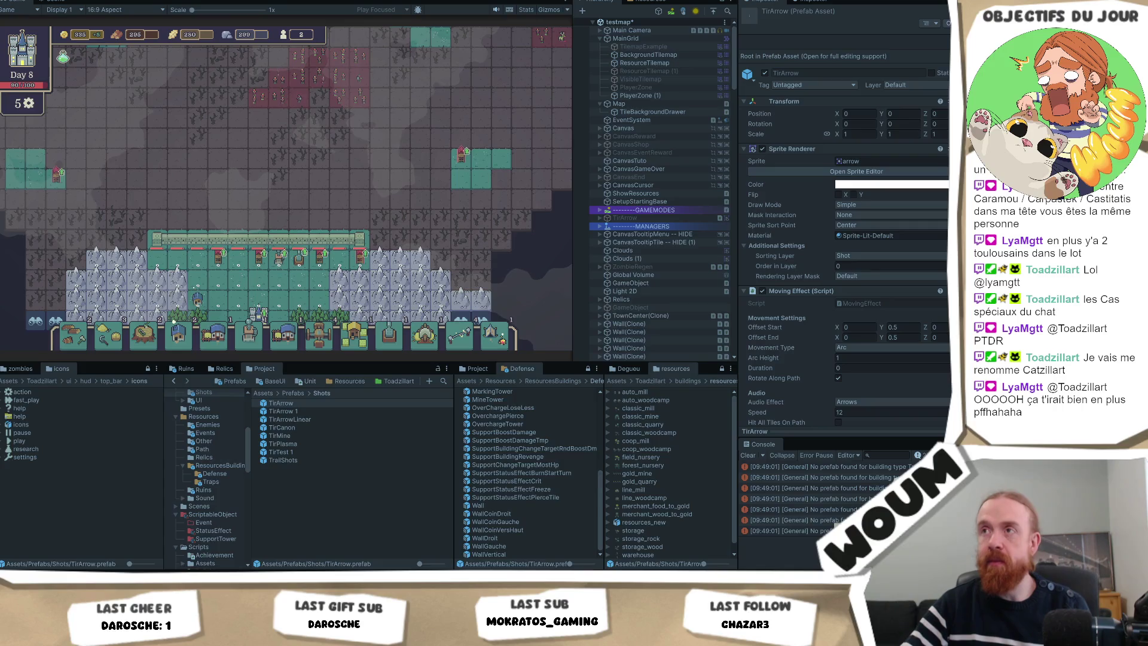
key(ctrl+p)
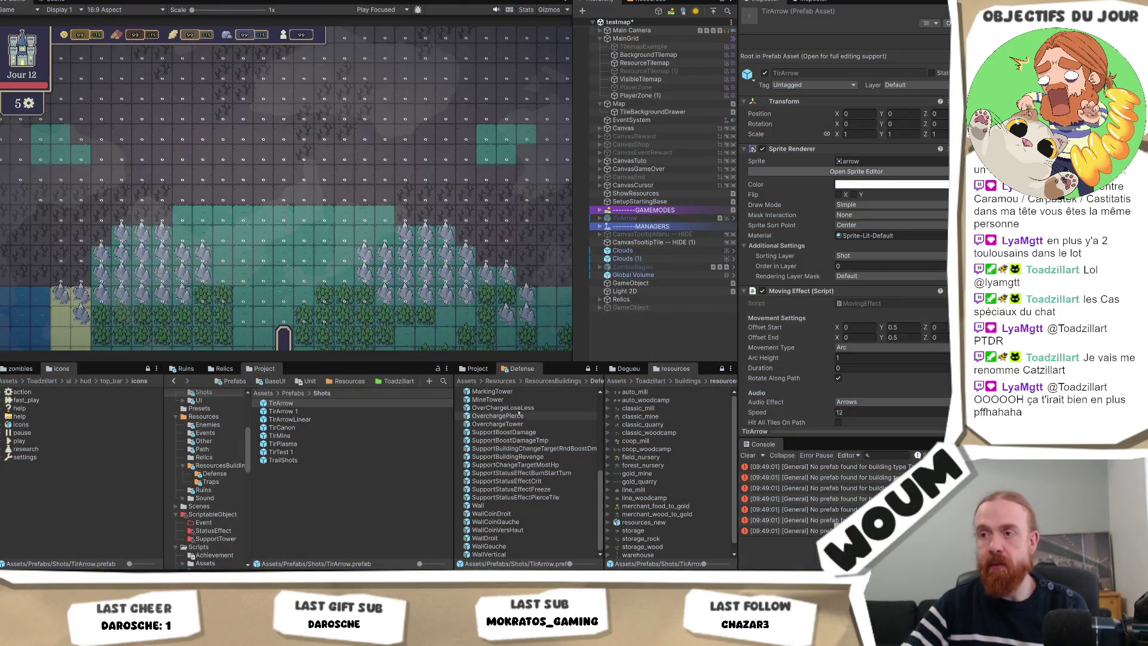
Open the OverchargeTower prefab, check its AttackComponent child, and pin the Shots folder
scroll(535, 458, up, 2)
double_click(536, 457)
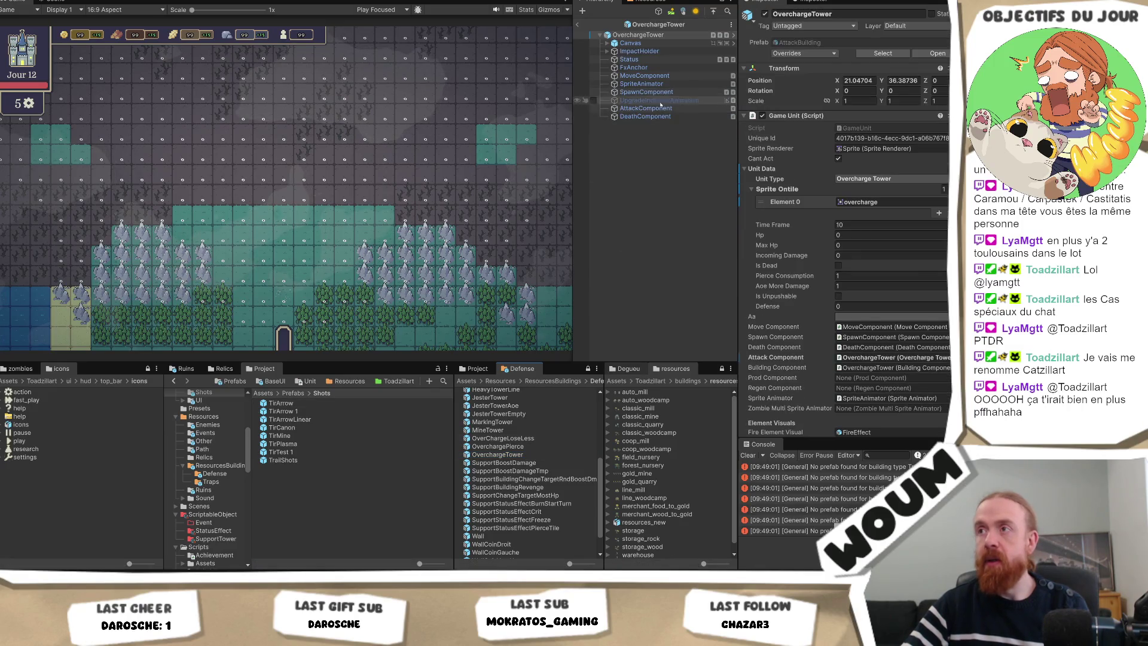
click(637, 109)
click(637, 35)
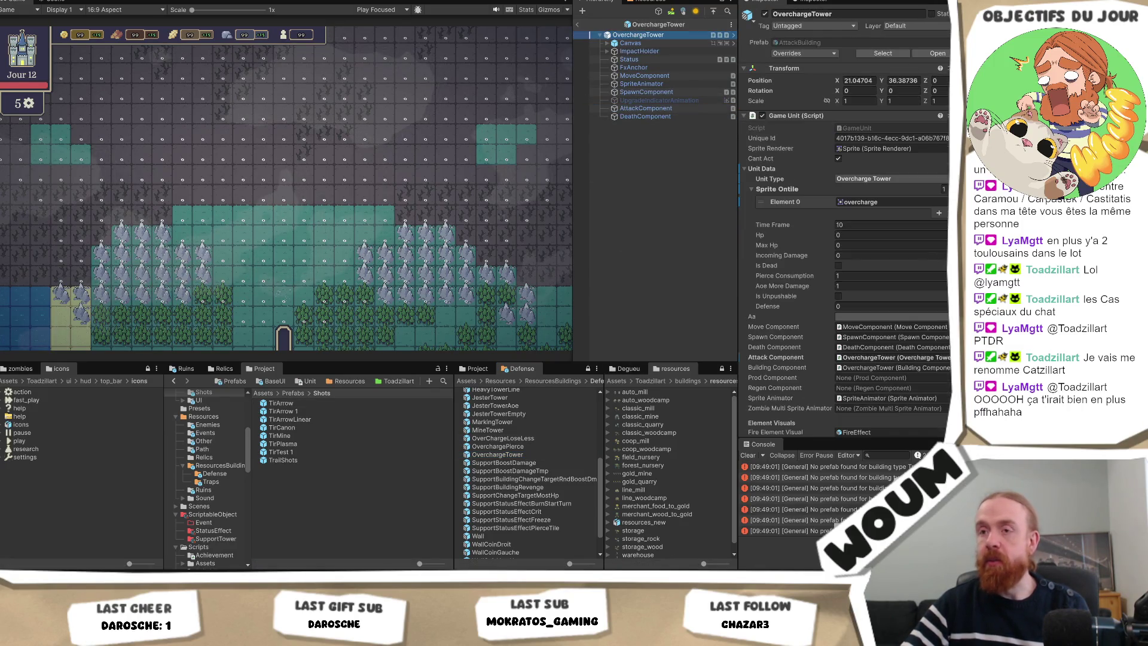
click(438, 368)
Assign the TirCanon shot to the OverchargeTower's attack component
scroll(867, 299, down, 5)
scroll(907, 347, up, 3)
scroll(907, 347, down, 10)
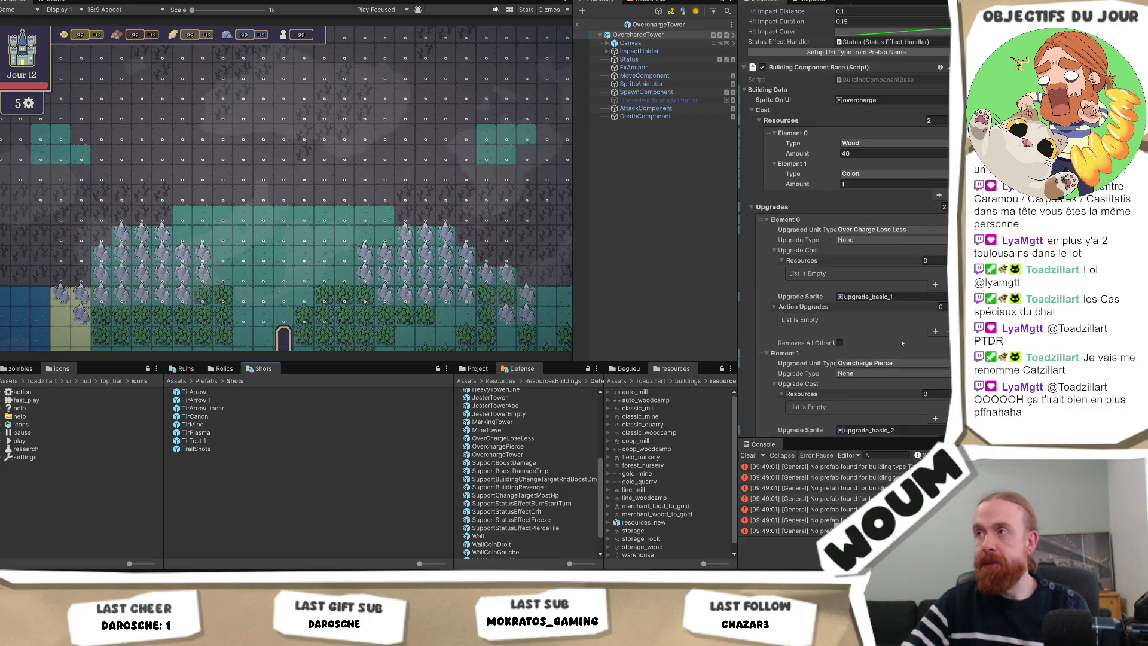
scroll(891, 348, down, 7)
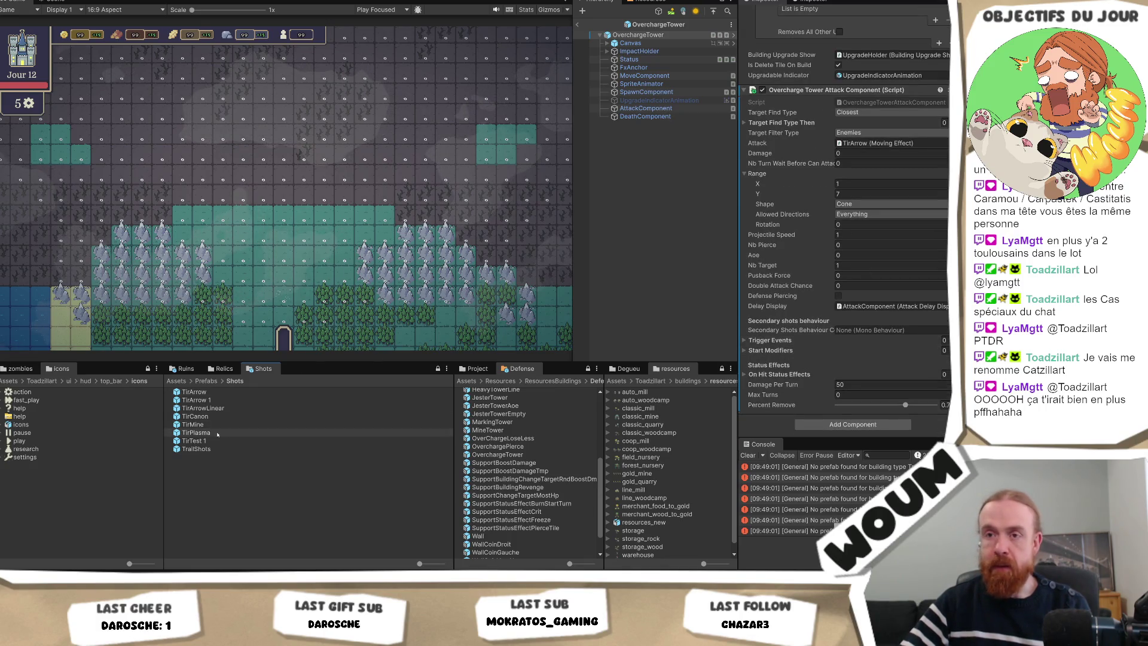
mouse_move(222, 417)
mouse_down()
mouse_move(598, 161)
mouse_move(891, 146)
mouse_up()
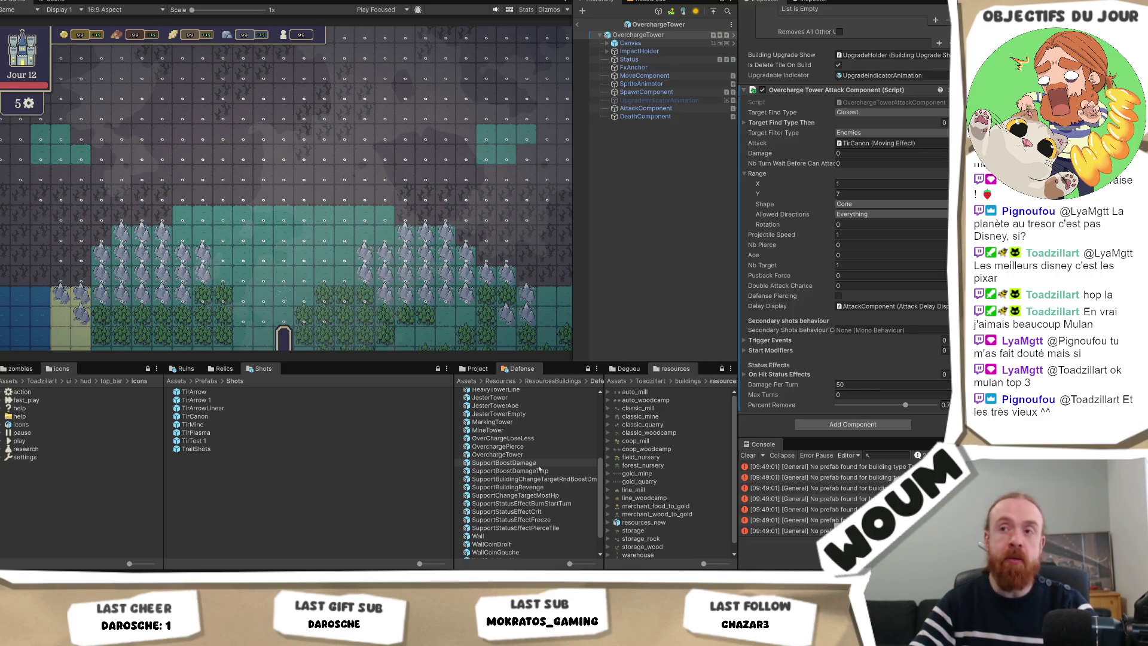
Open the BerserkerTower prefab and check its attack component child object
scroll(541, 475, up, 2)
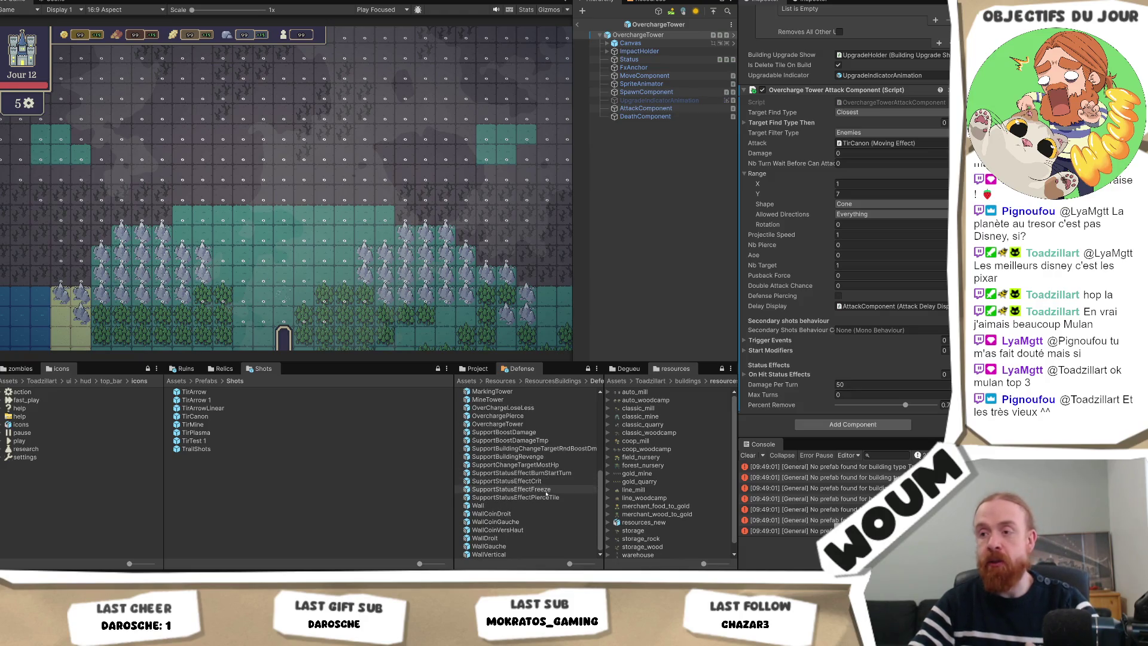
scroll(546, 493, up, 2)
scroll(542, 480, up, 4)
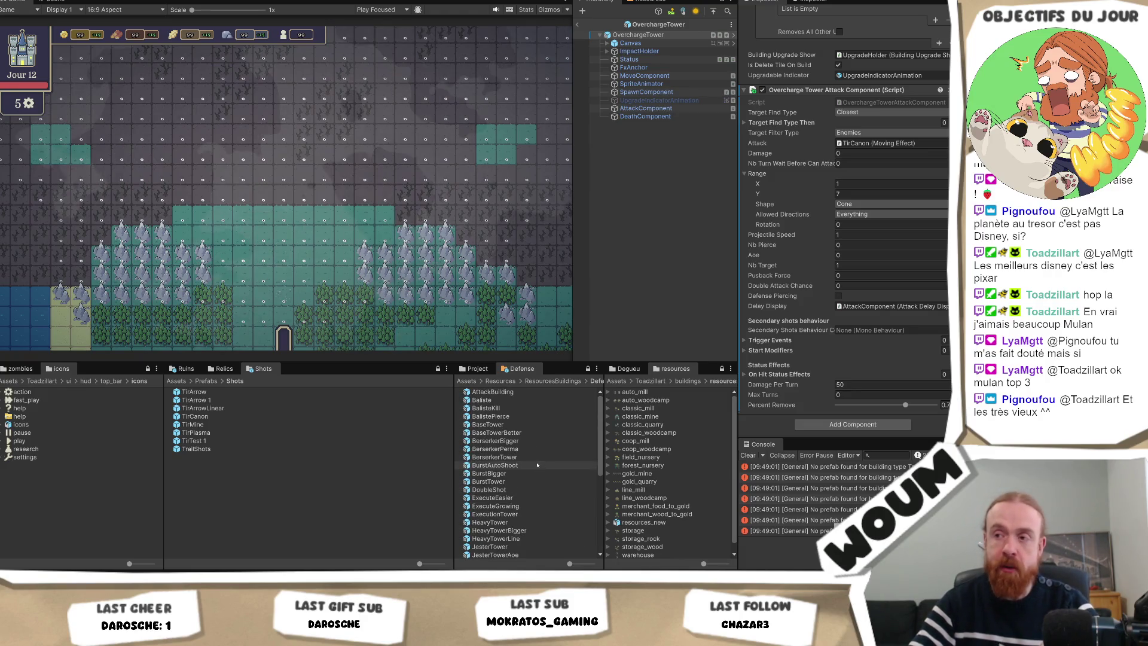
click(538, 457)
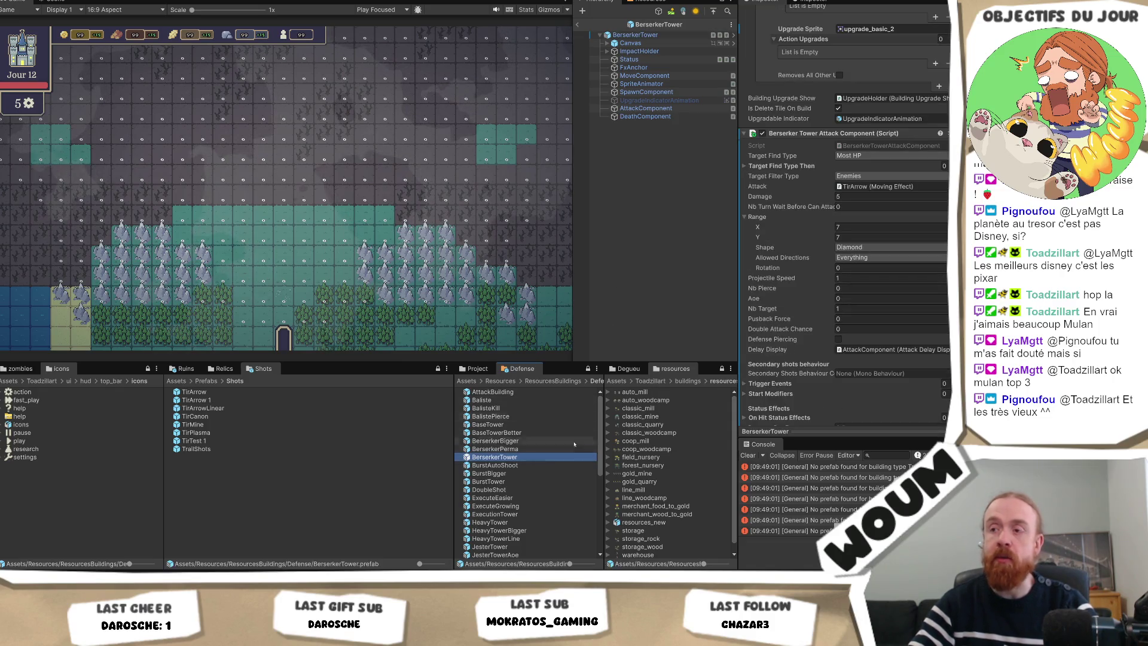
scroll(818, 331, down, 1)
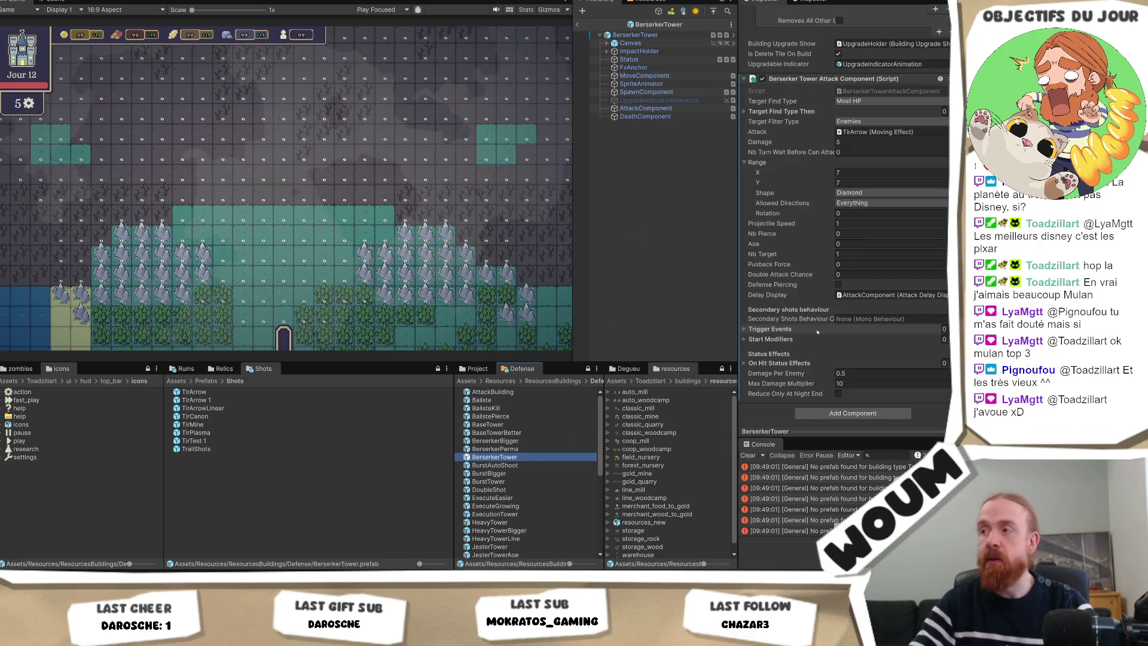
click(646, 108)
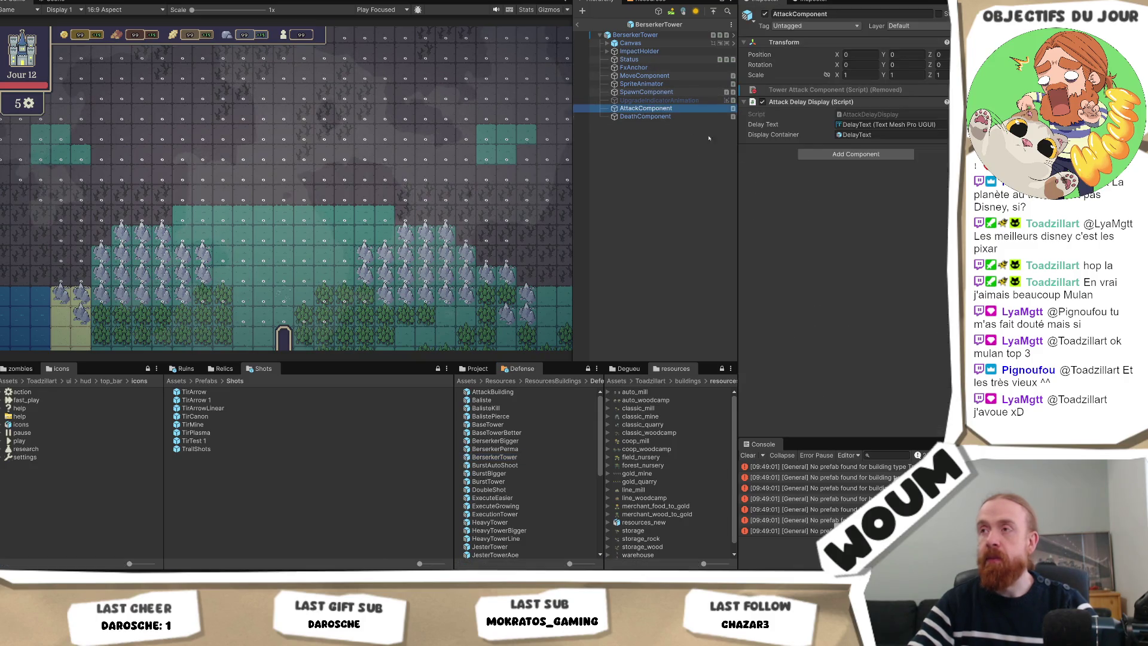
click(635, 35)
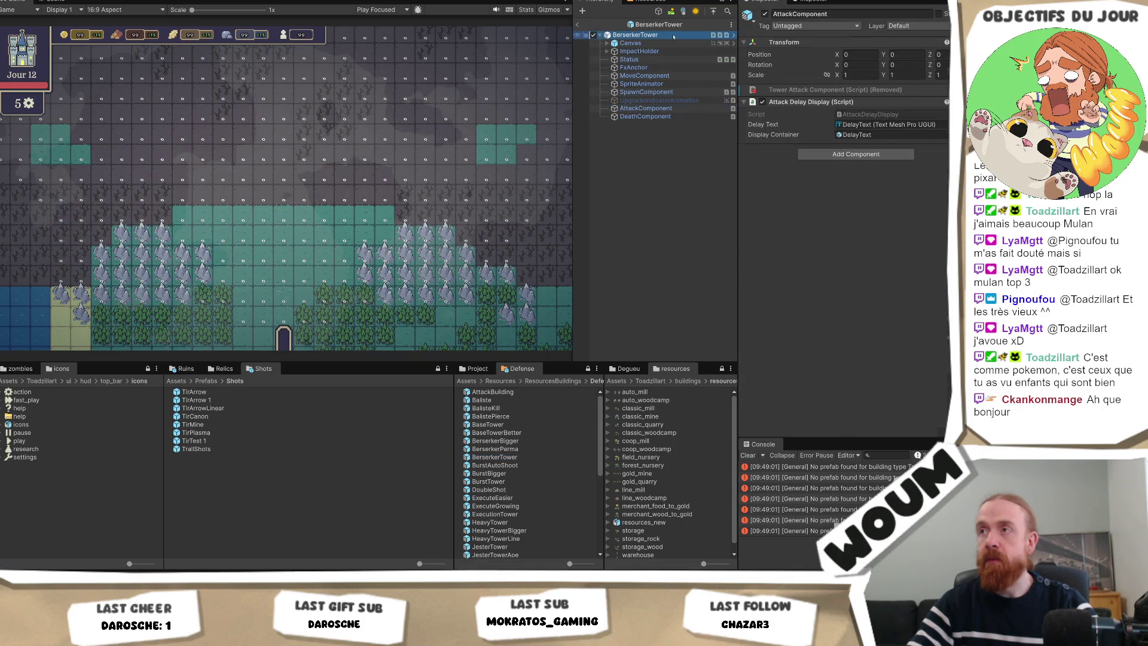
Review the Berserker Tower Attack Component and switch its shot from TirArrow to TirCanon
scroll(882, 348, down, 3)
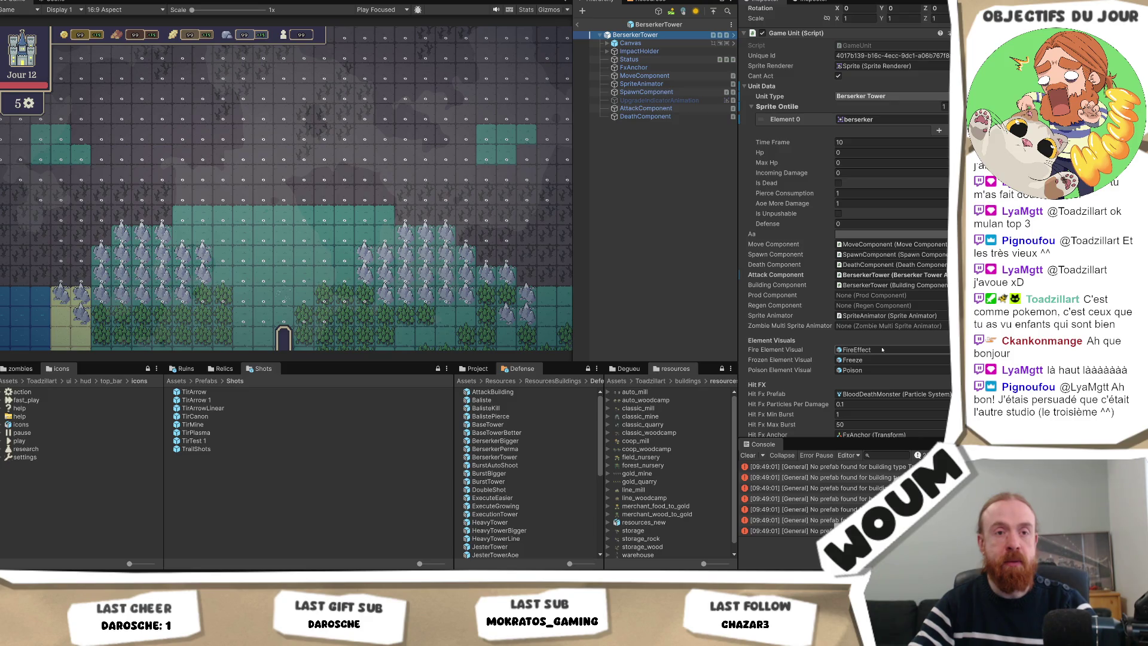
scroll(881, 350, down, 6)
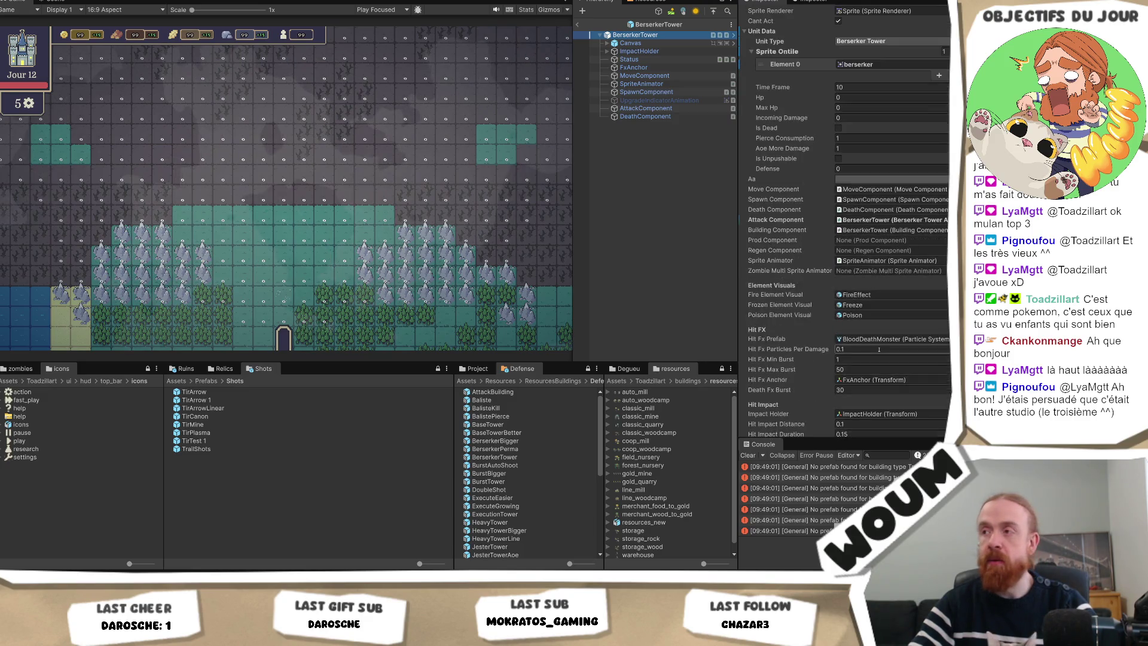
scroll(879, 353, down, 10)
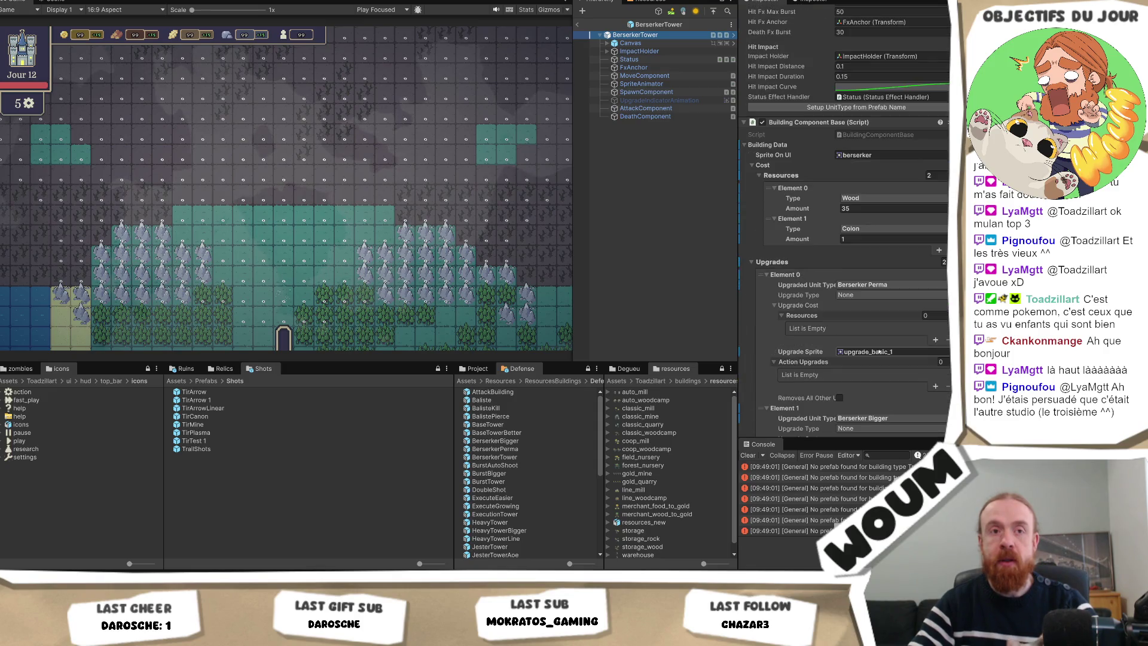
scroll(879, 351, down, 10)
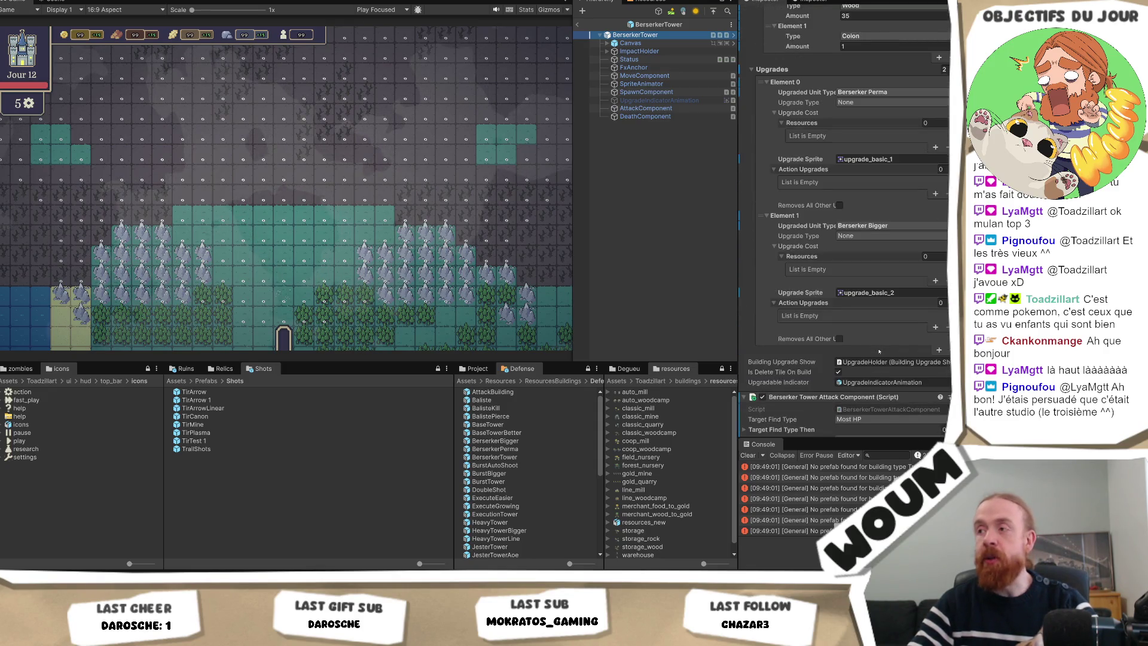
scroll(879, 350, down, 5)
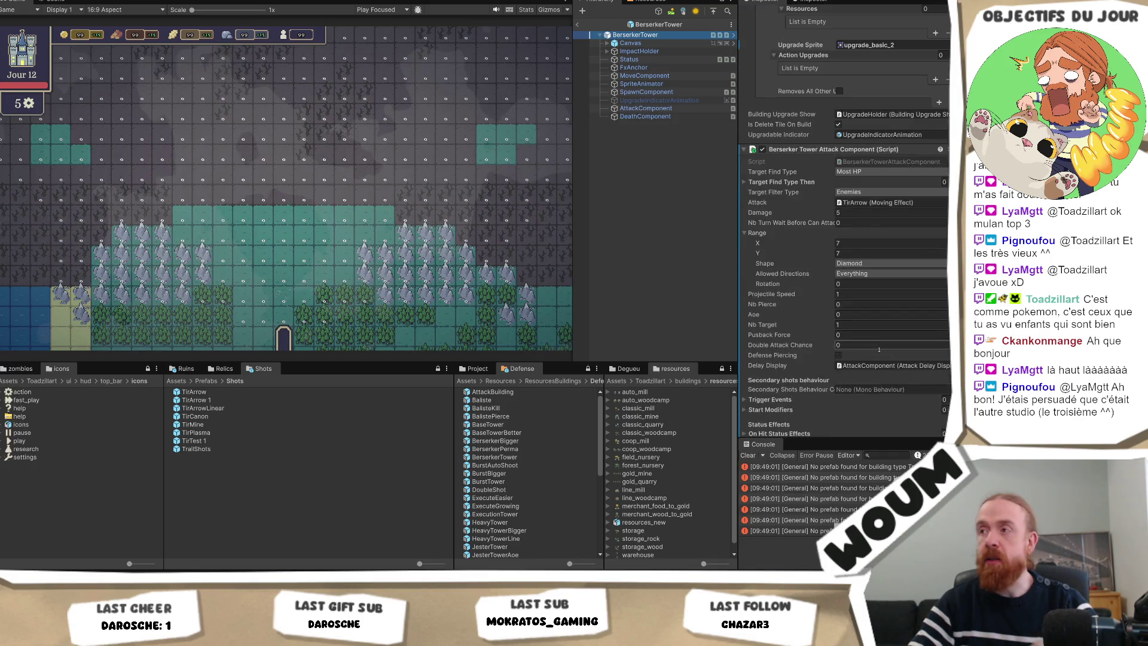
scroll(879, 350, down, 2)
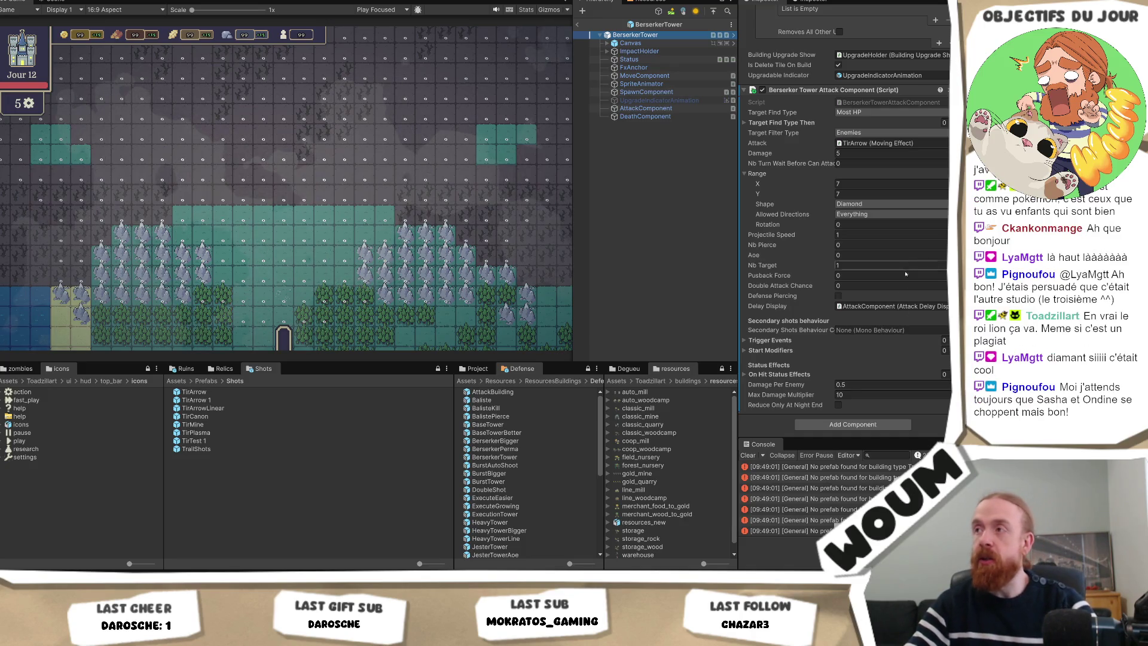
scroll(886, 319, up, 3)
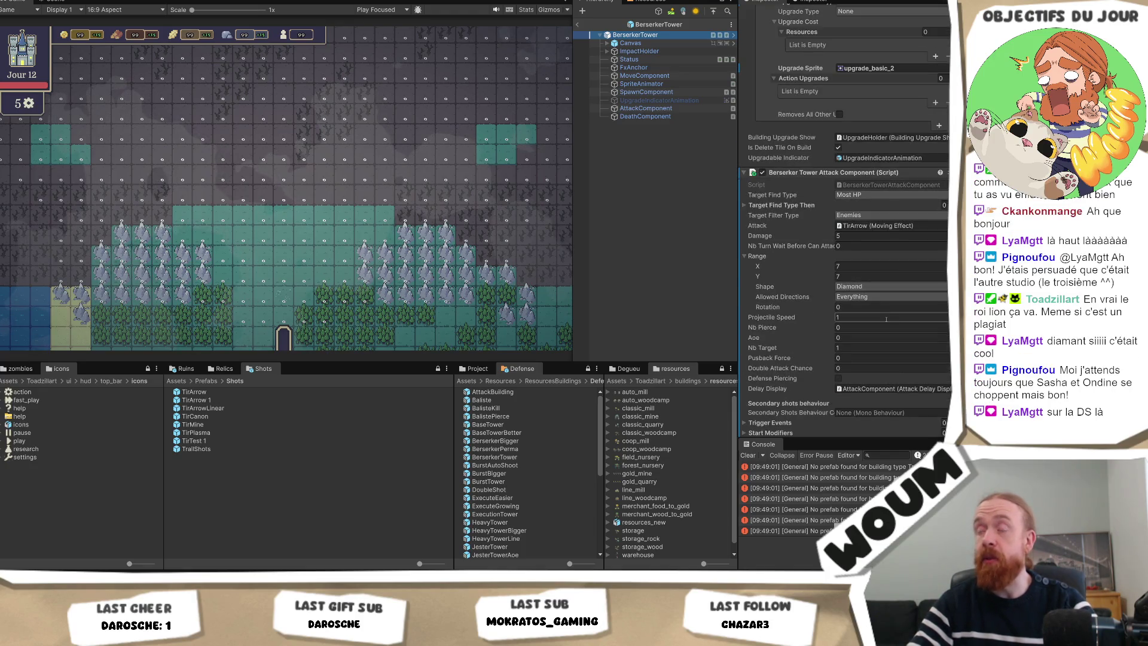
scroll(886, 323, down, 3)
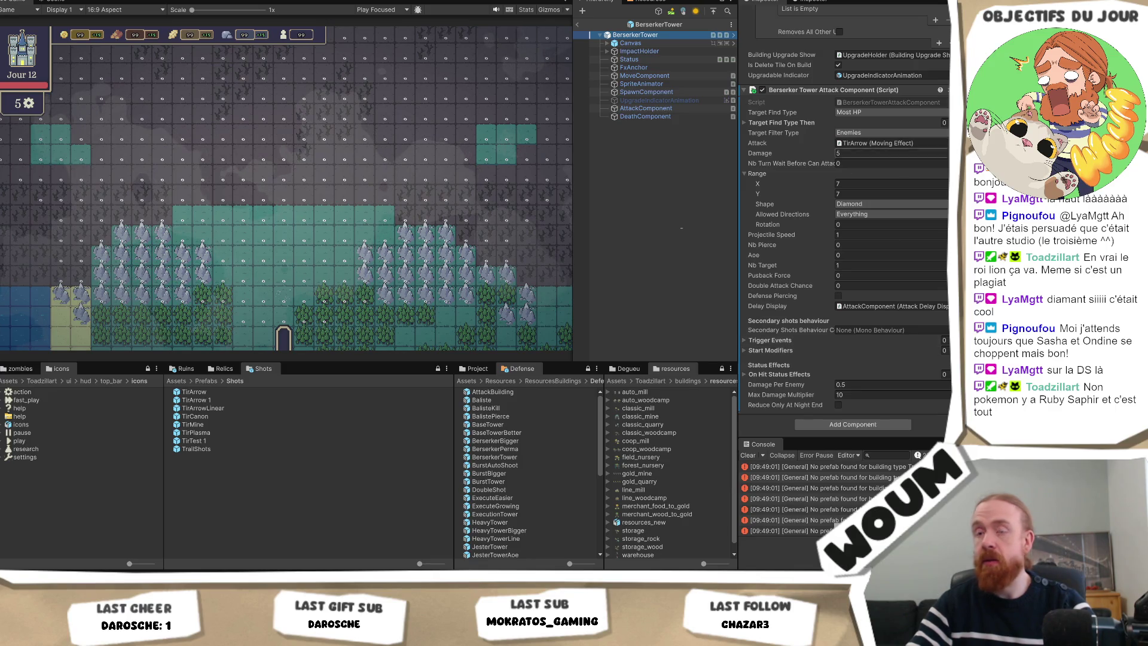
mouse_move(197, 417)
mouse_down()
mouse_move(598, 239)
mouse_move(879, 148)
mouse_up()
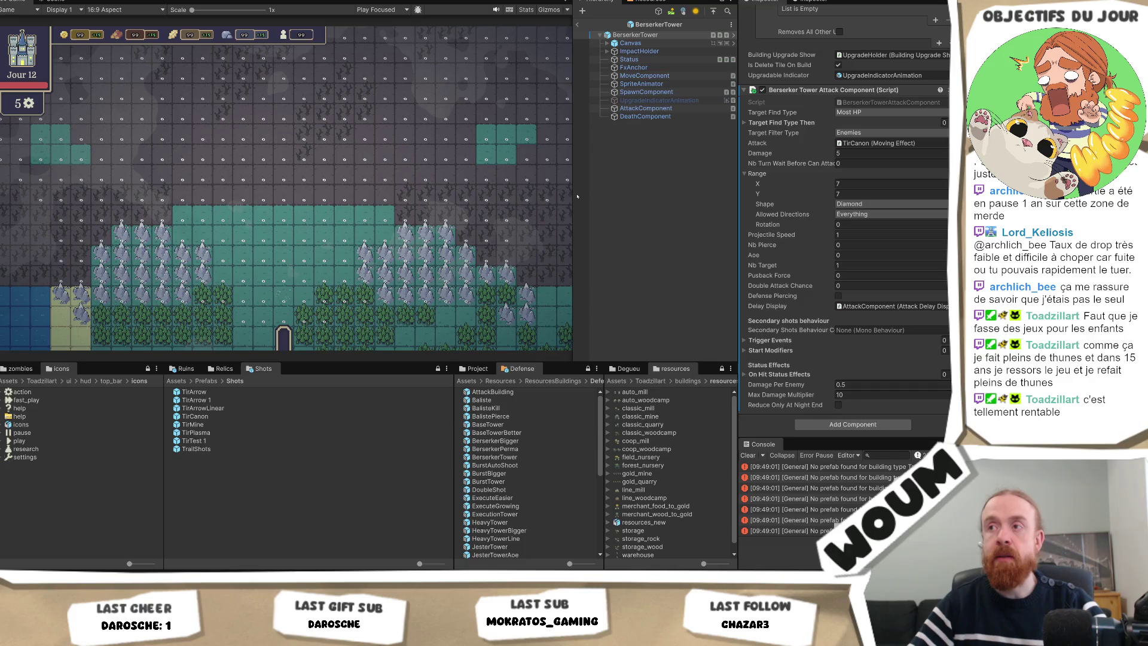
Adjust the splitter between the Game view and the Hierarchy to resize the Game view
drag(572, 196, 537, 197)
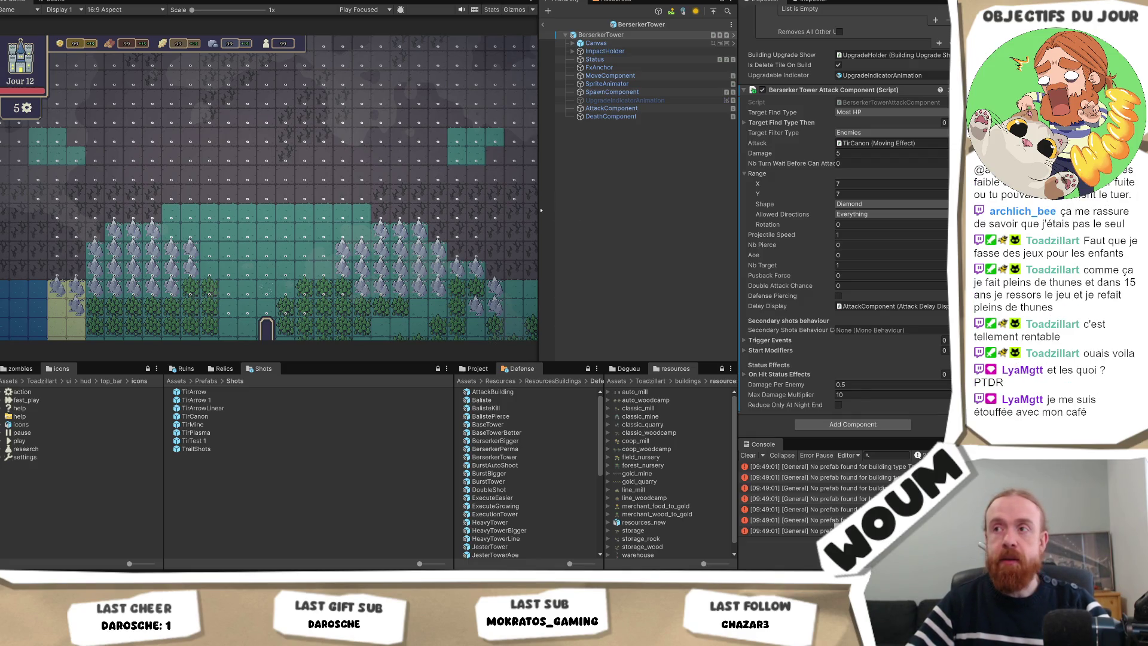
drag(539, 210, 532, 211)
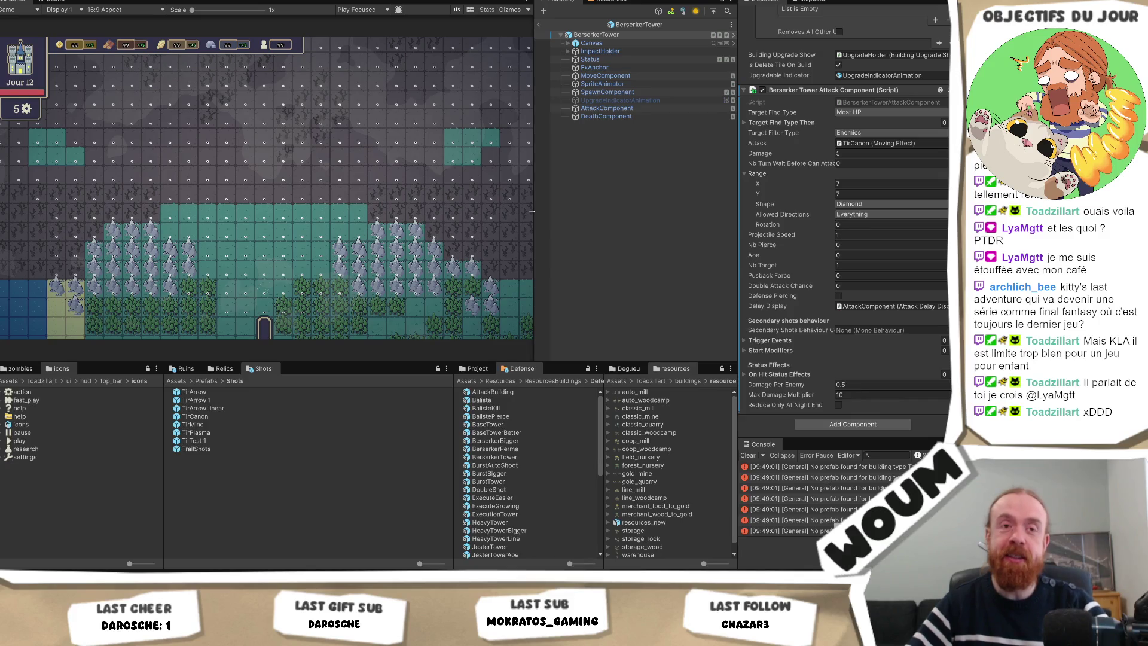
drag(532, 210, 557, 218)
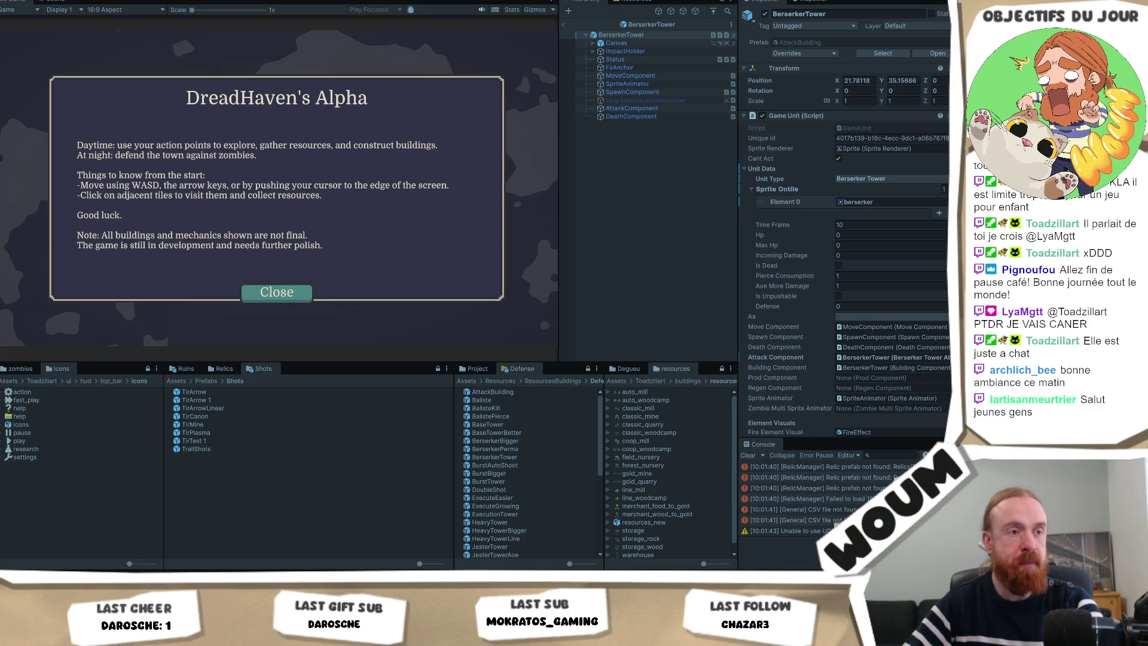
Dismiss the DreadHaven's Alpha intro, watch the towers fire on Day 1, and select TirMine
click(276, 301)
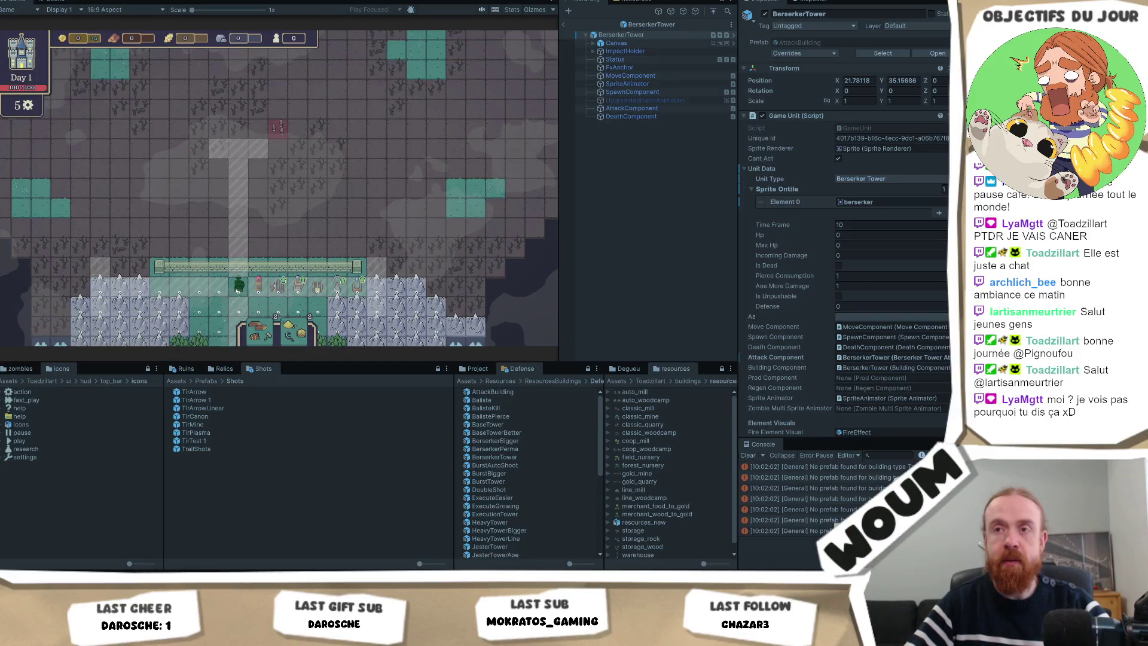
mouse_move(233, 292)
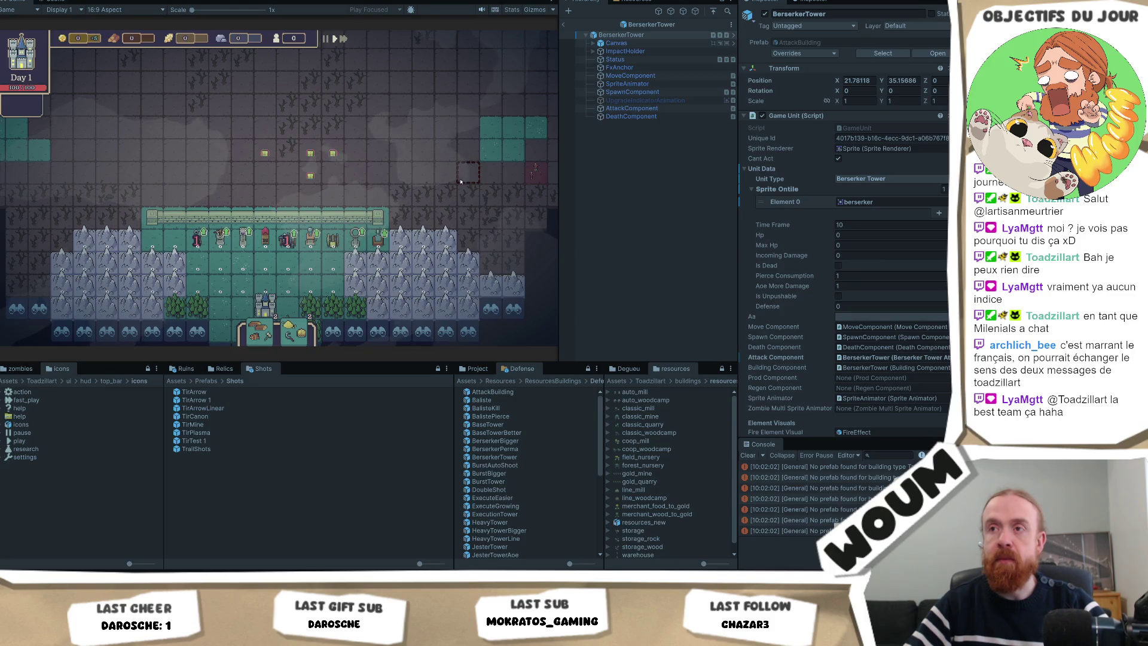
drag(462, 181, 406, 190)
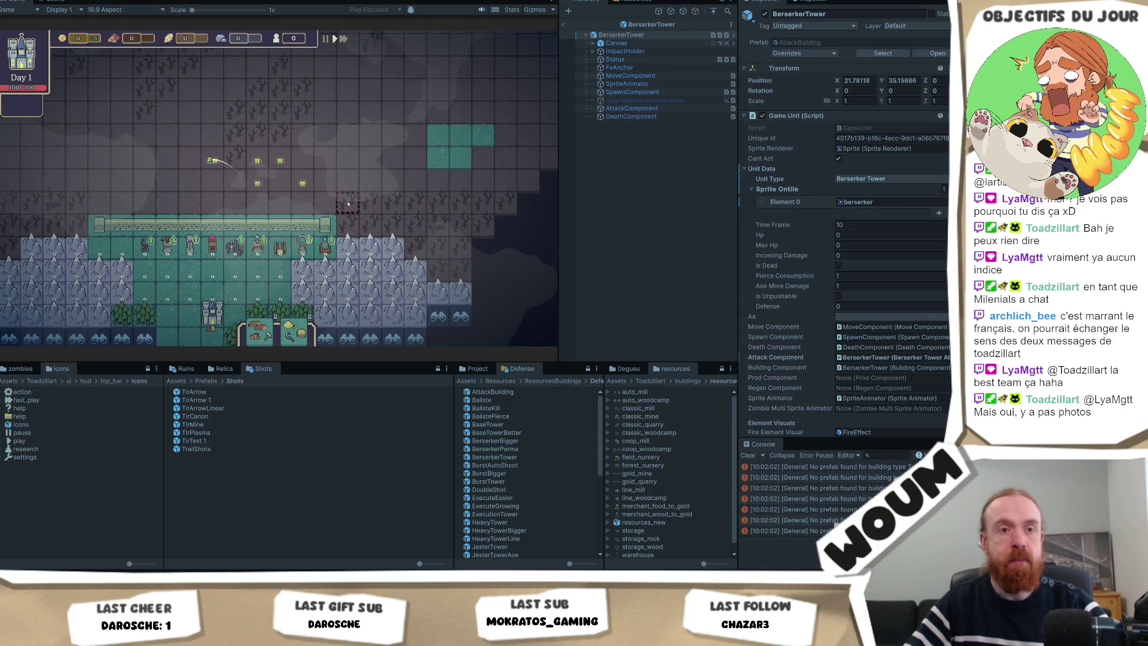
mouse_move(298, 223)
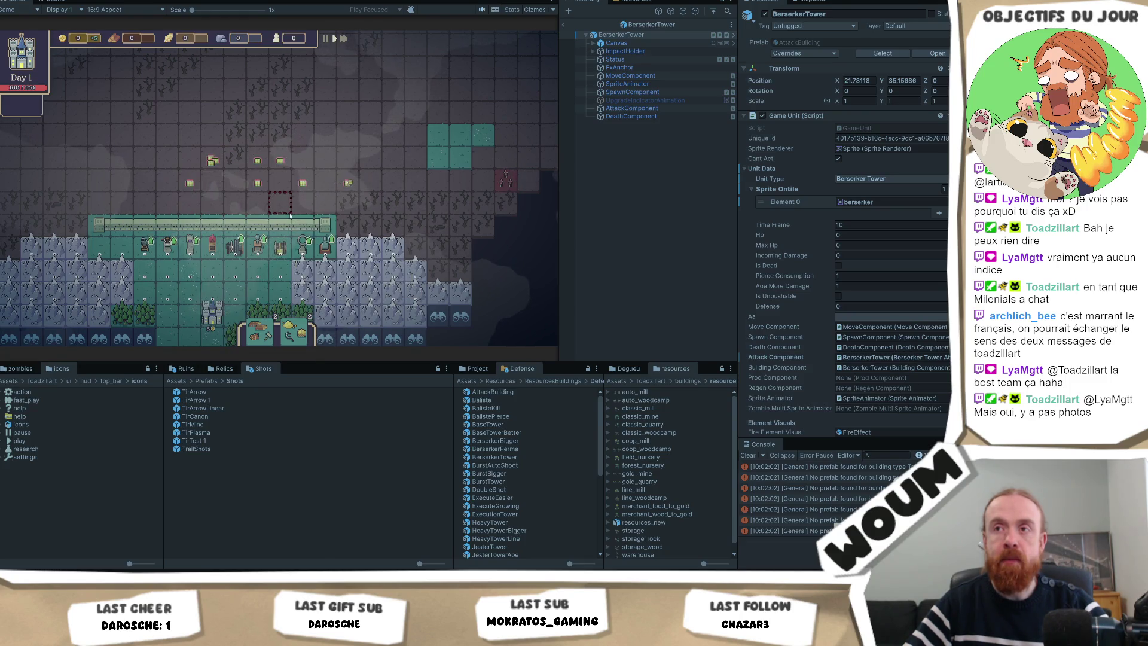
mouse_move(284, 249)
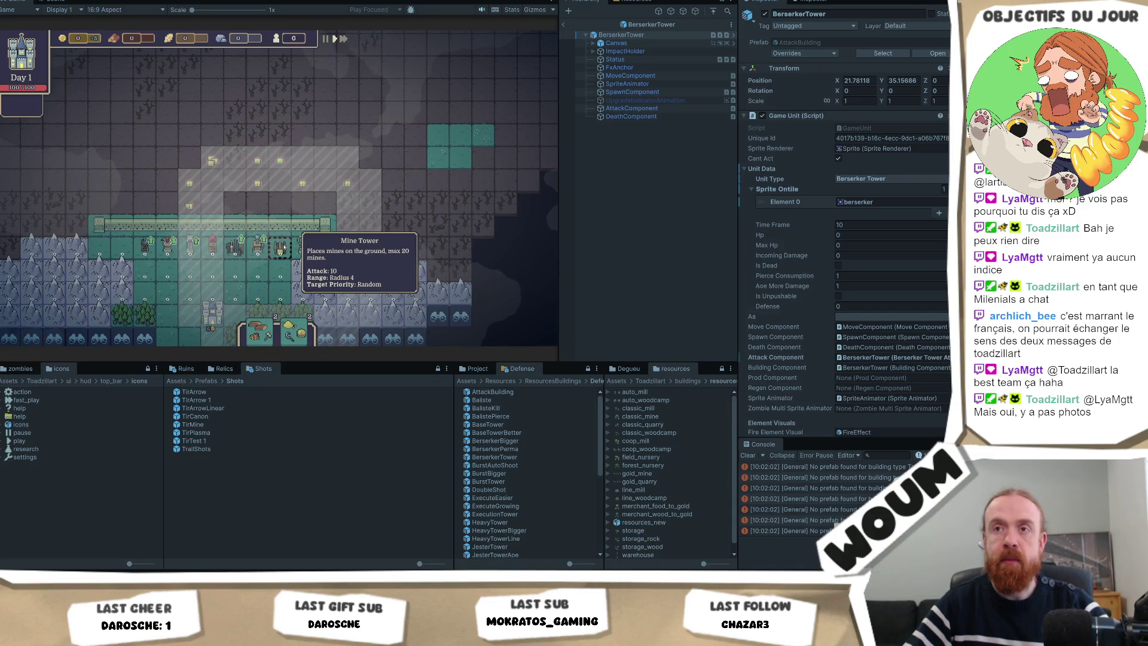
scroll(276, 188, up, 2)
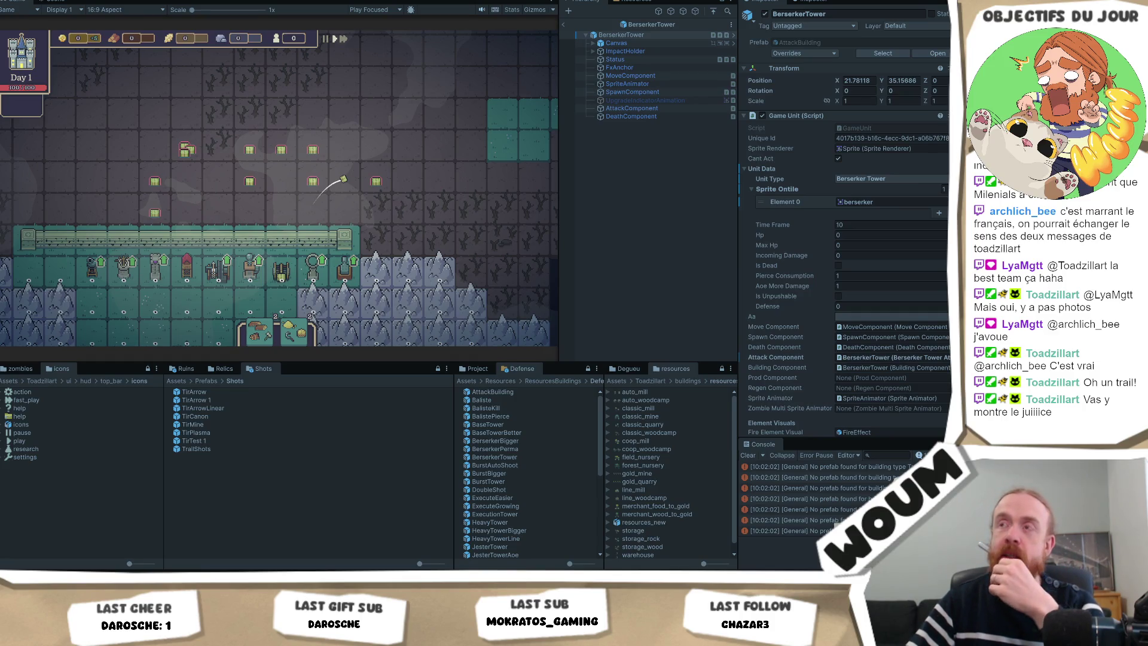
scroll(270, 206, down, 2)
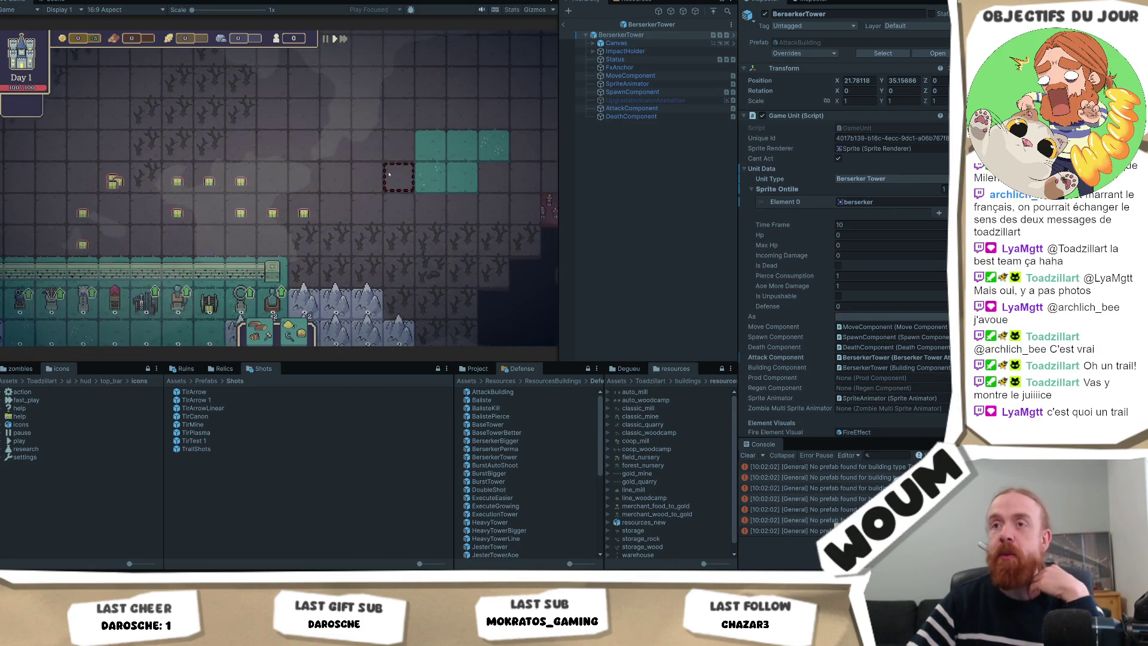
scroll(270, 206, up, 1)
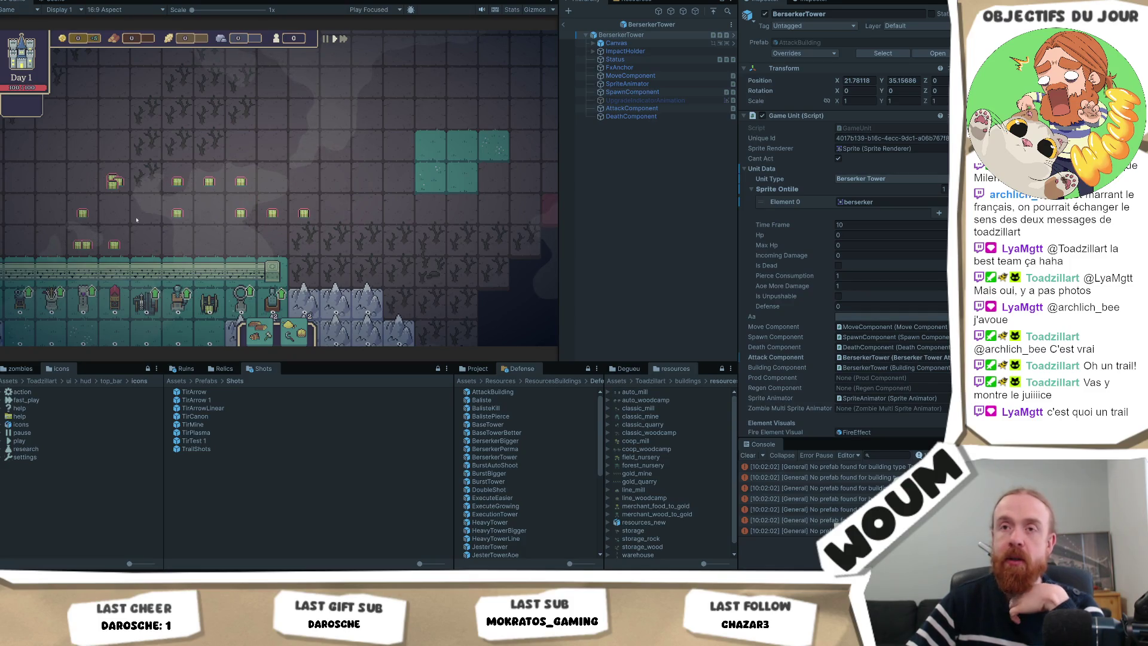
click(241, 426)
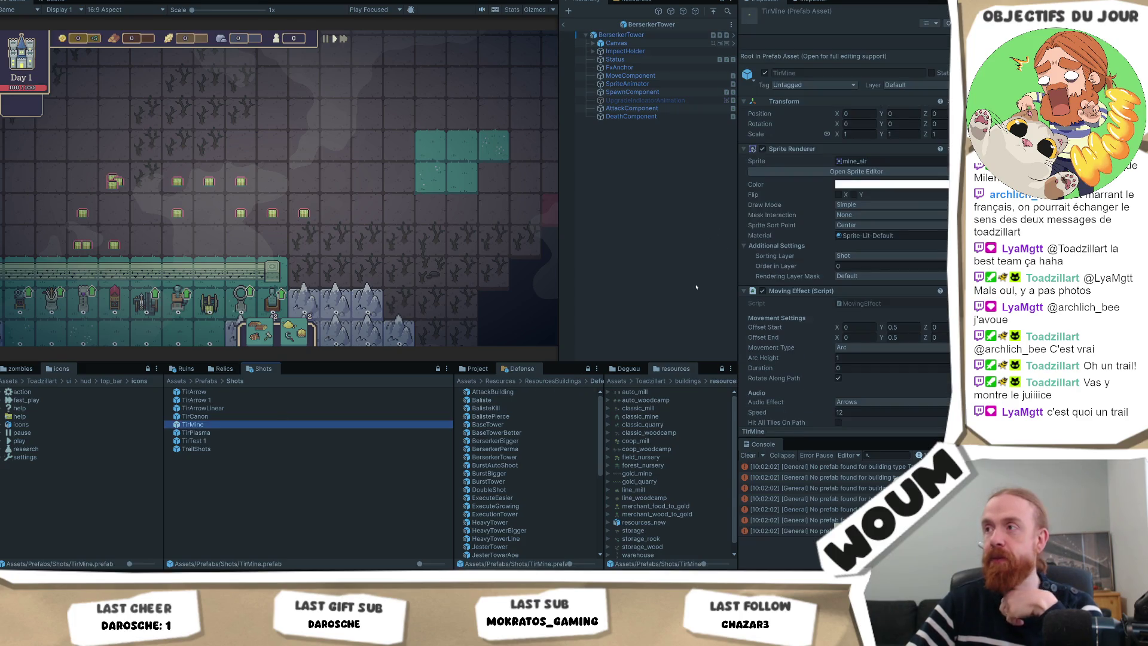
Uncheck Enable Fade On End on TirMine's Moving Effect, then select the TirCanon prefab
scroll(846, 312, down, 3)
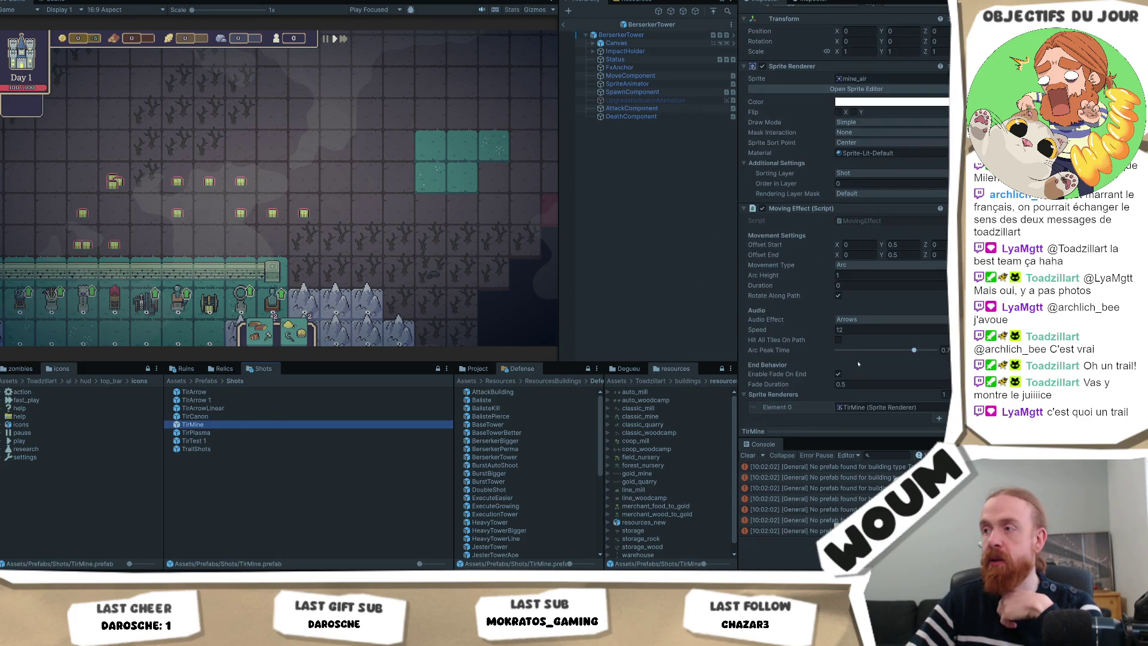
click(838, 346)
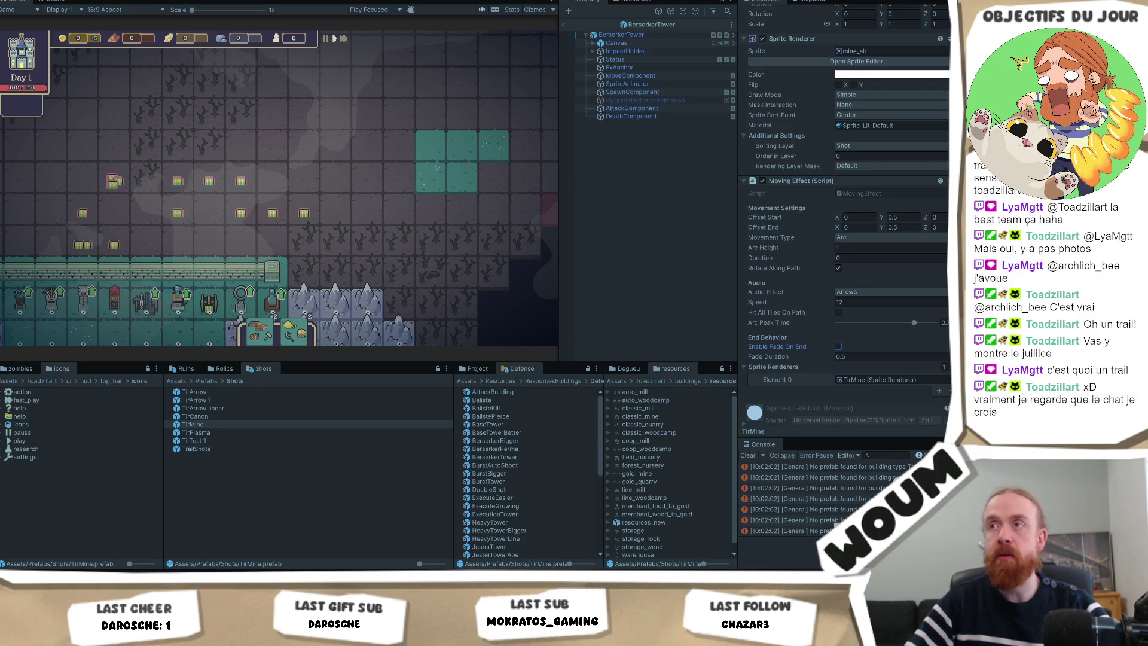
scroll(336, 253, down, 4)
scroll(278, 239, up, 3)
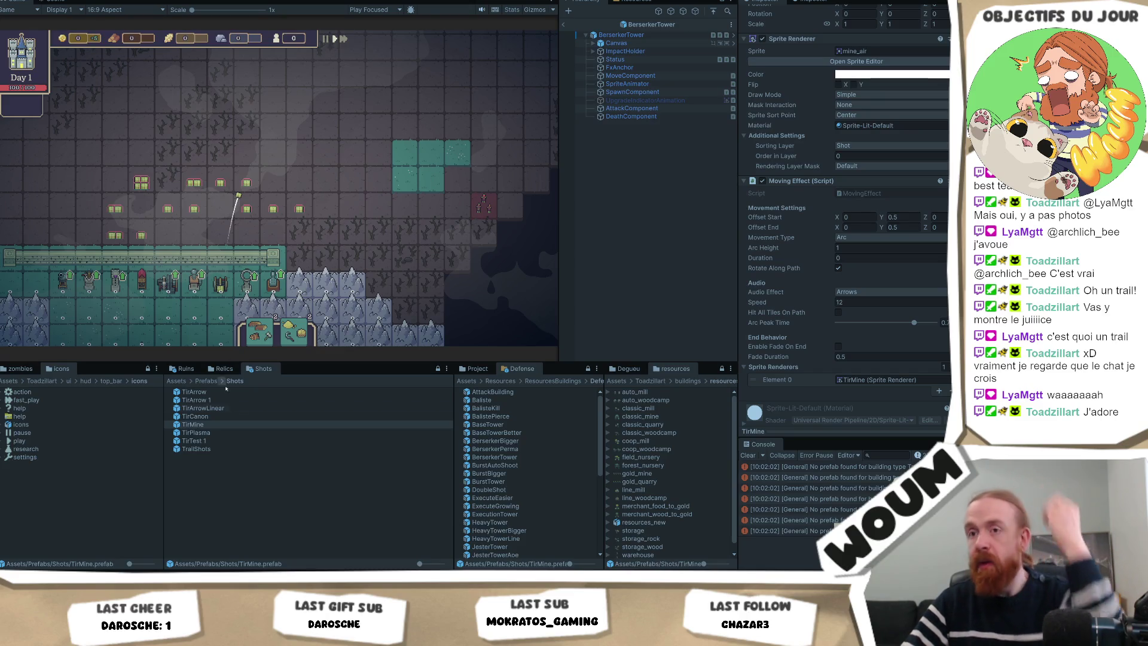
click(236, 417)
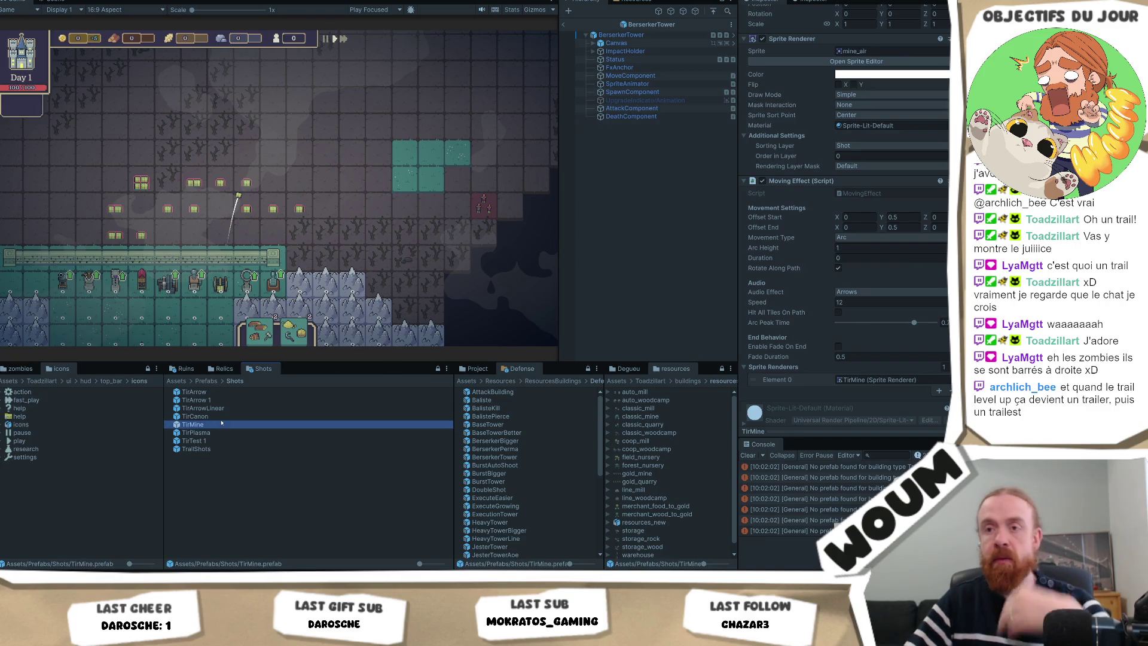
Duplicate the TirCanon shot prefab and rename the copy to TirCanonRapide
key(ctrl+d)
key(F2)
click(295, 423)
key(BackSpace)
key(BackSpace)
text(Rapide)
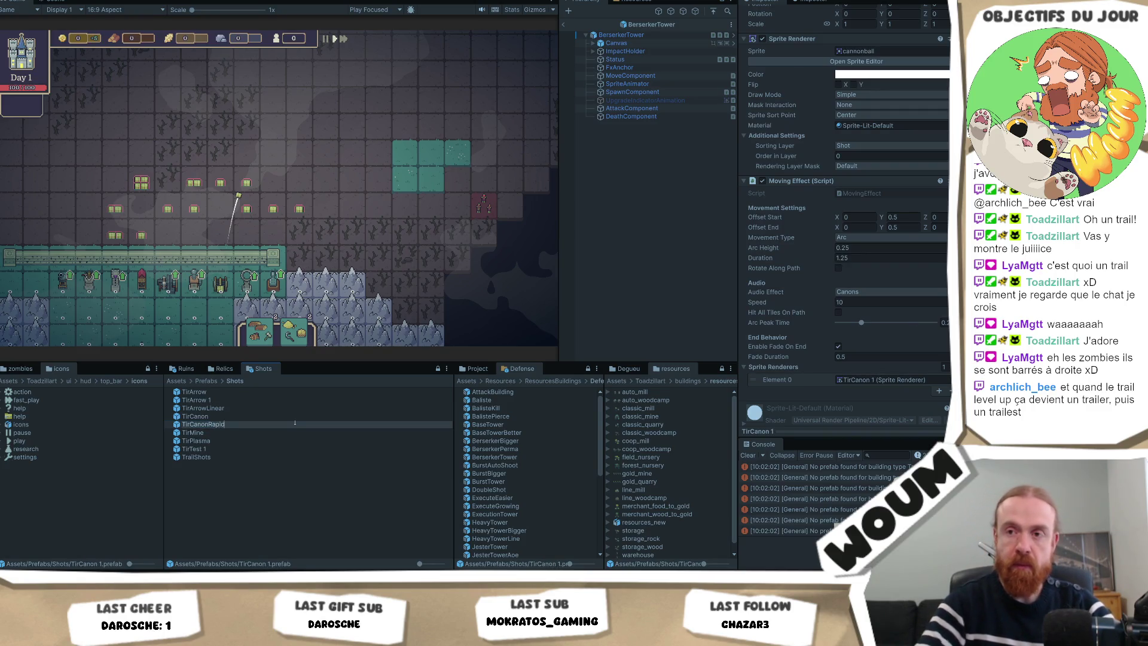
key(Return)
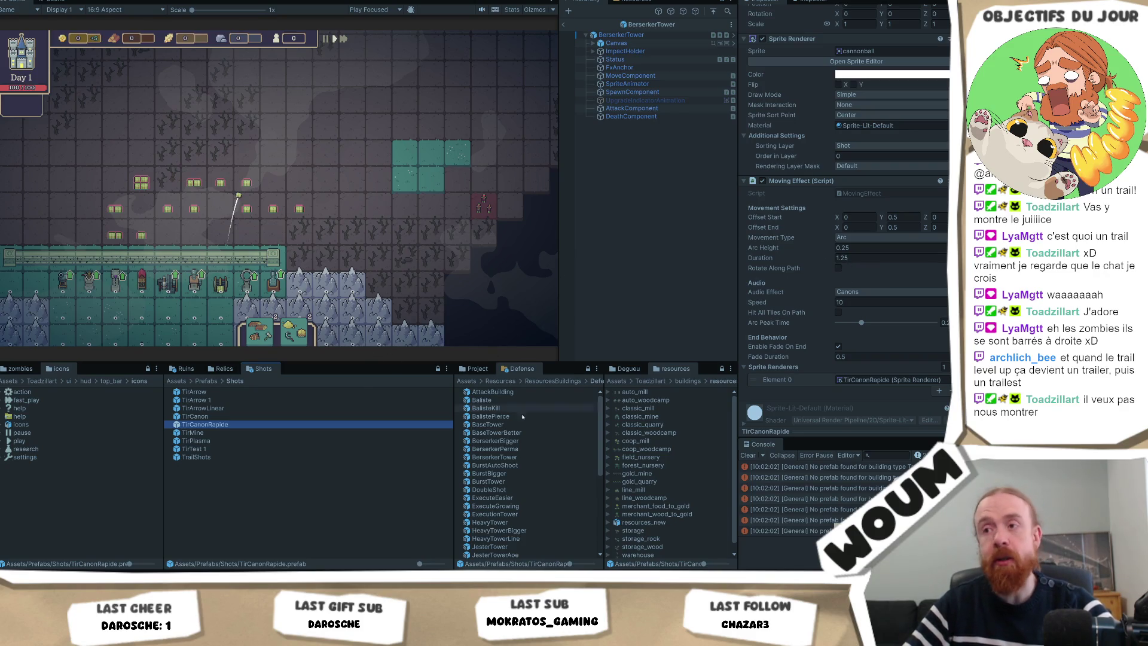
Select the OverchargeTower prefab to show its Game Unit settings
scroll(519, 516, down, 2)
scroll(529, 513, down, 2)
scroll(532, 511, down, 1)
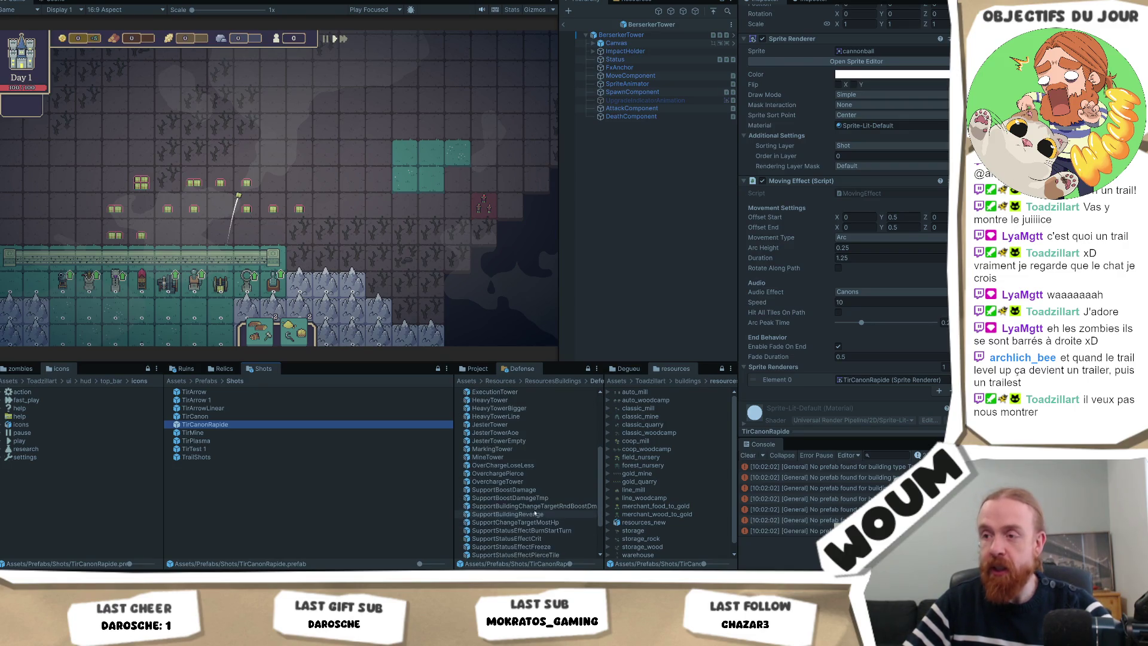
click(520, 481)
Assign TirCanonRapide as the attack shot of both OverchargeTower and BerserkerTower
scroll(848, 245, down, 5)
scroll(911, 338, down, 3)
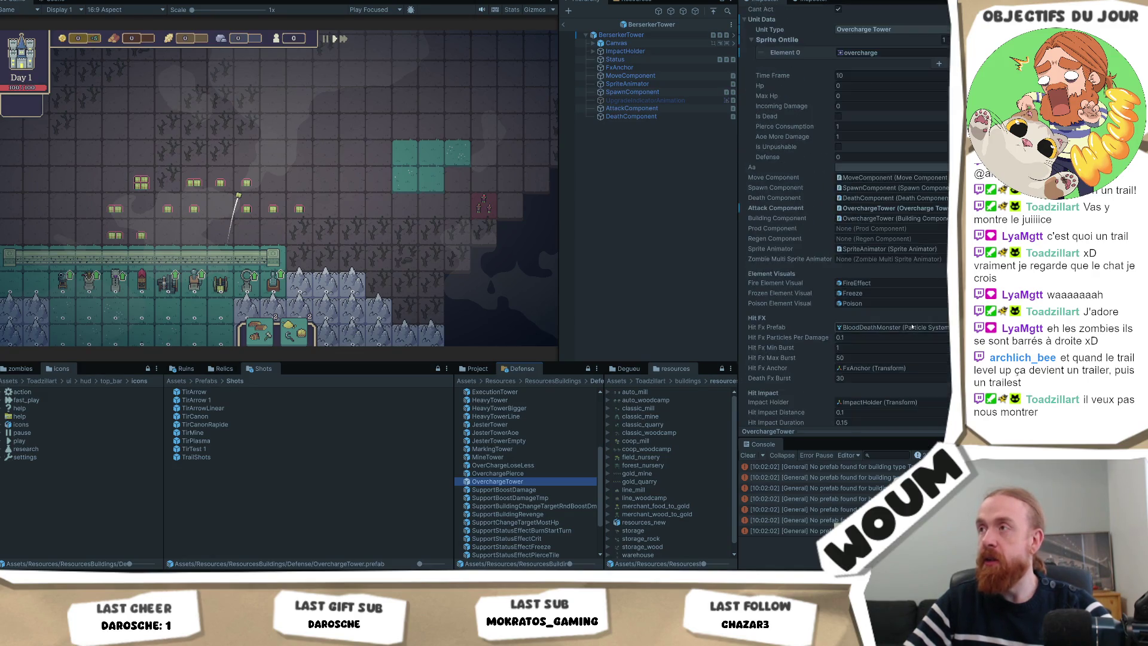
scroll(916, 318, down, 10)
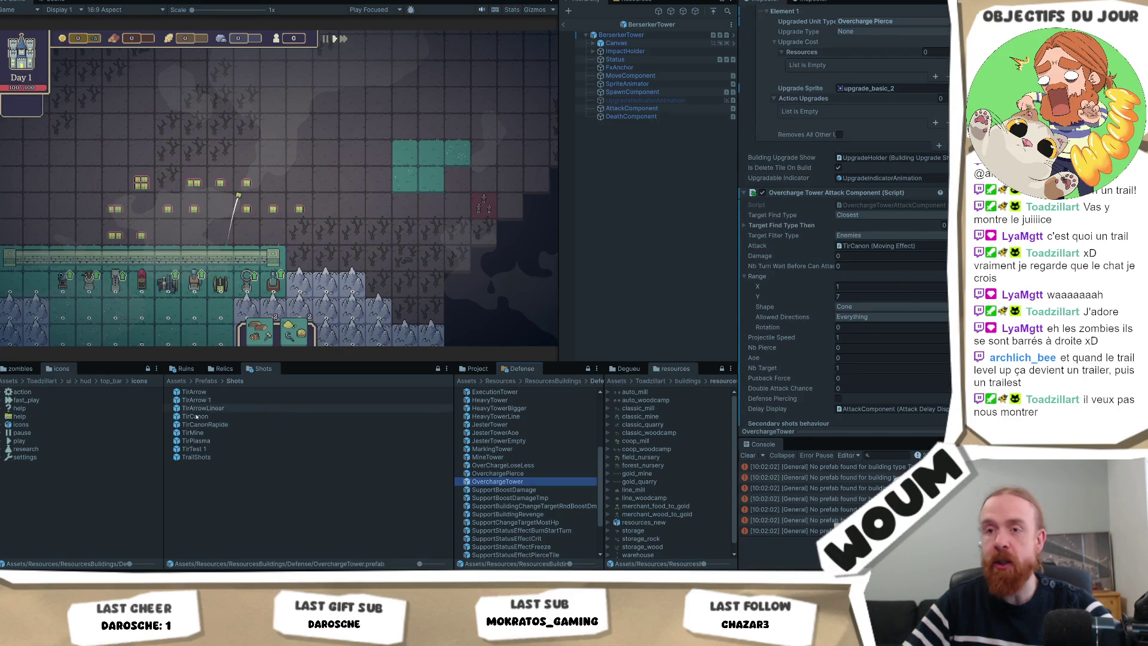
click(947, 217)
drag(946, 217, 908, 252)
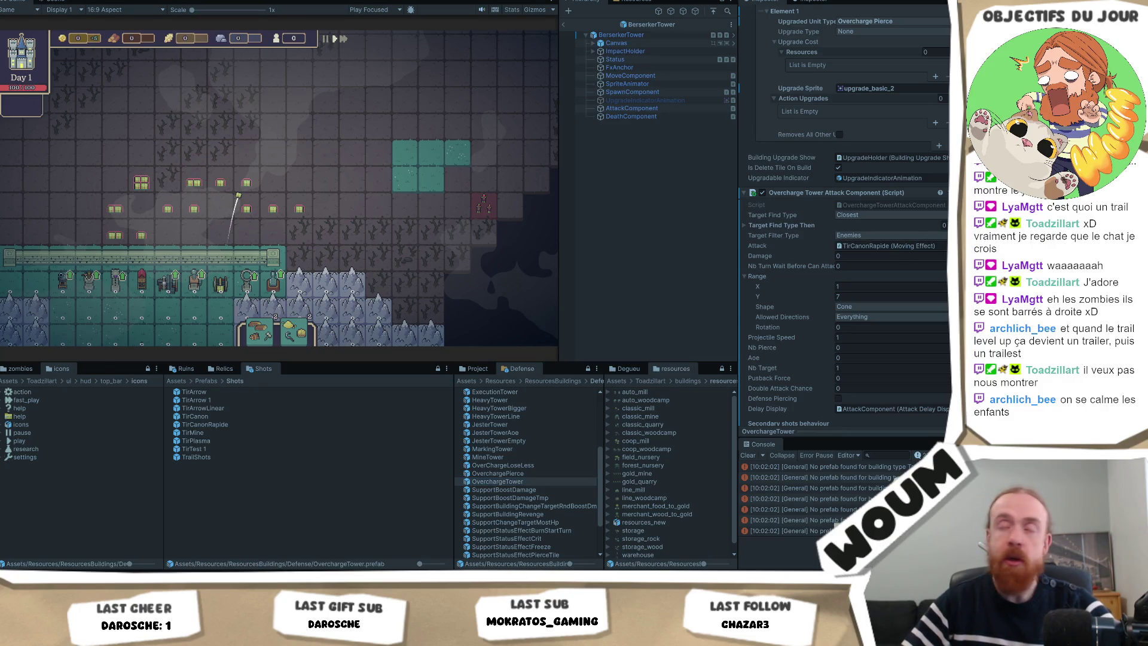
scroll(533, 454, up, 3)
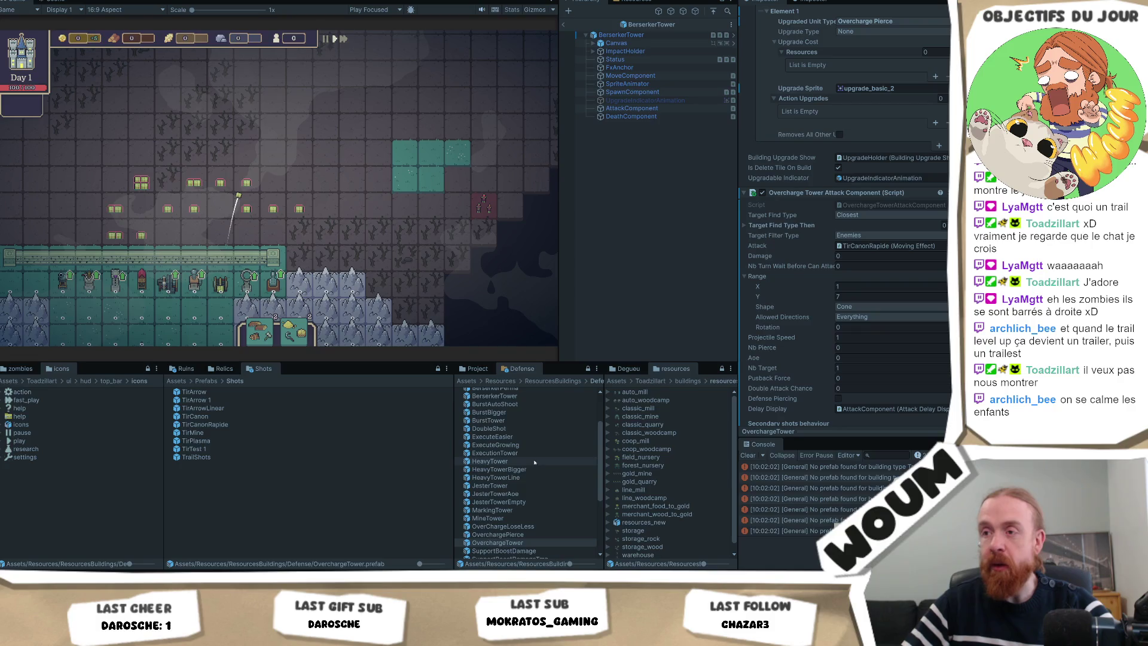
scroll(533, 445, up, 2)
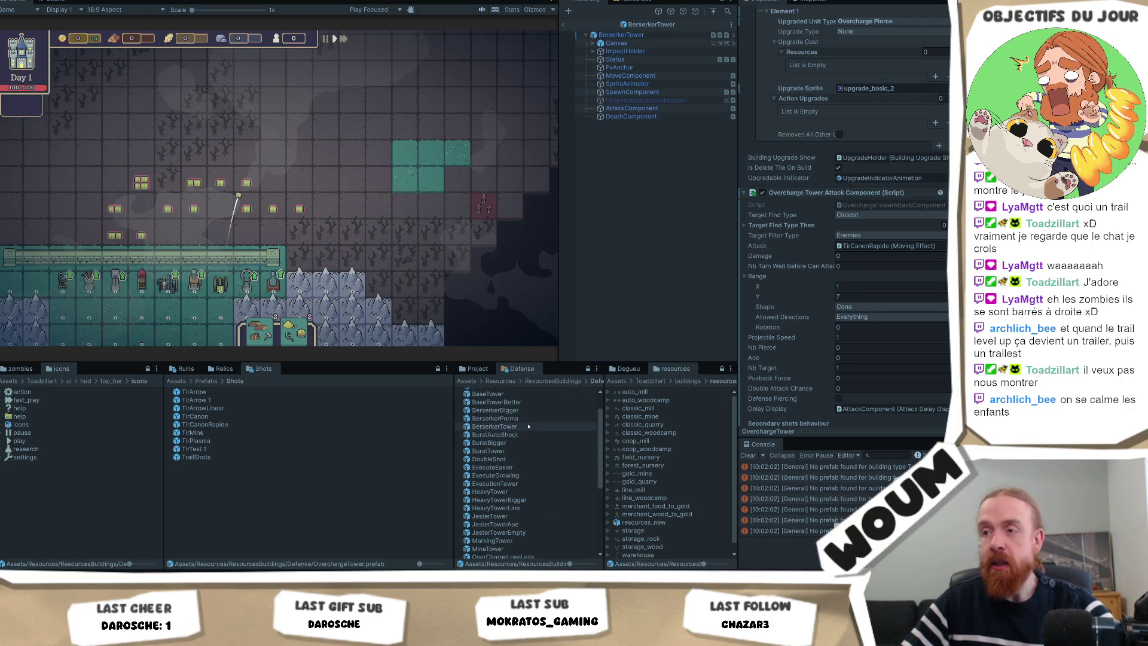
click(528, 426)
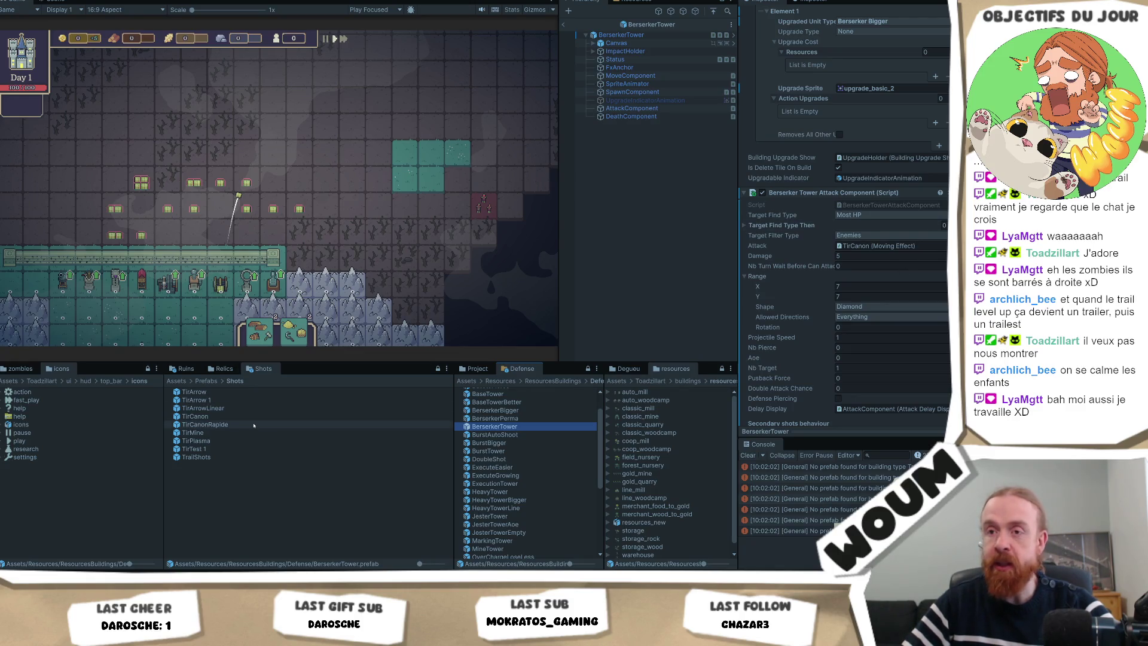
click(908, 237)
drag(907, 237, 872, 248)
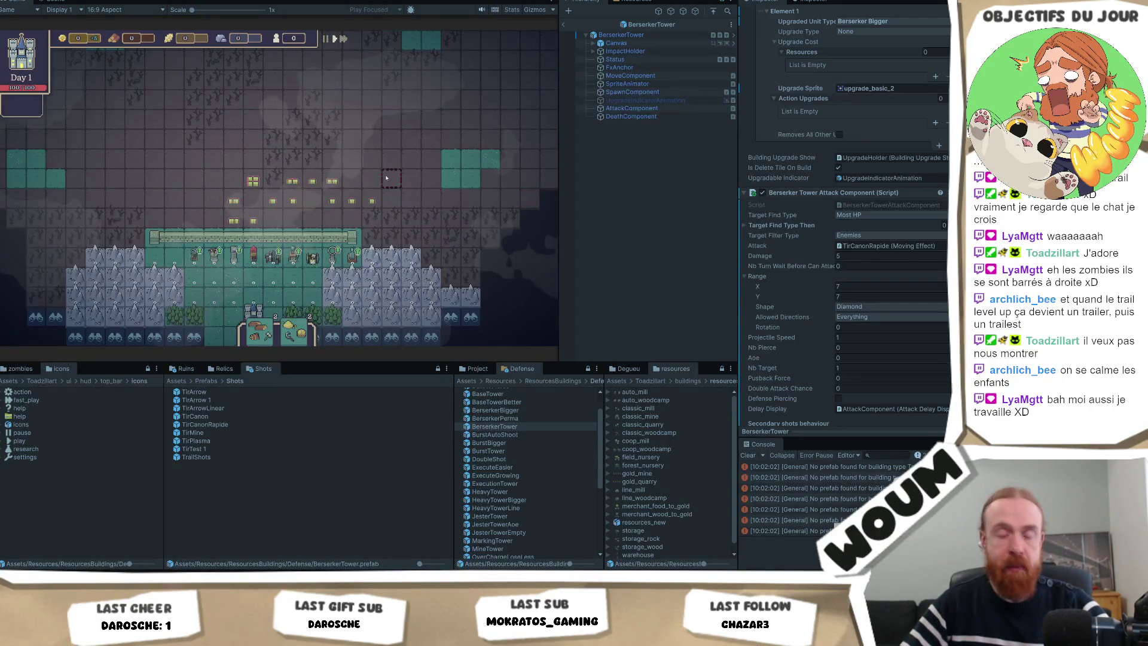
Build a tower on the running map to test, then select the TirCanonRapide prefab
click(253, 289)
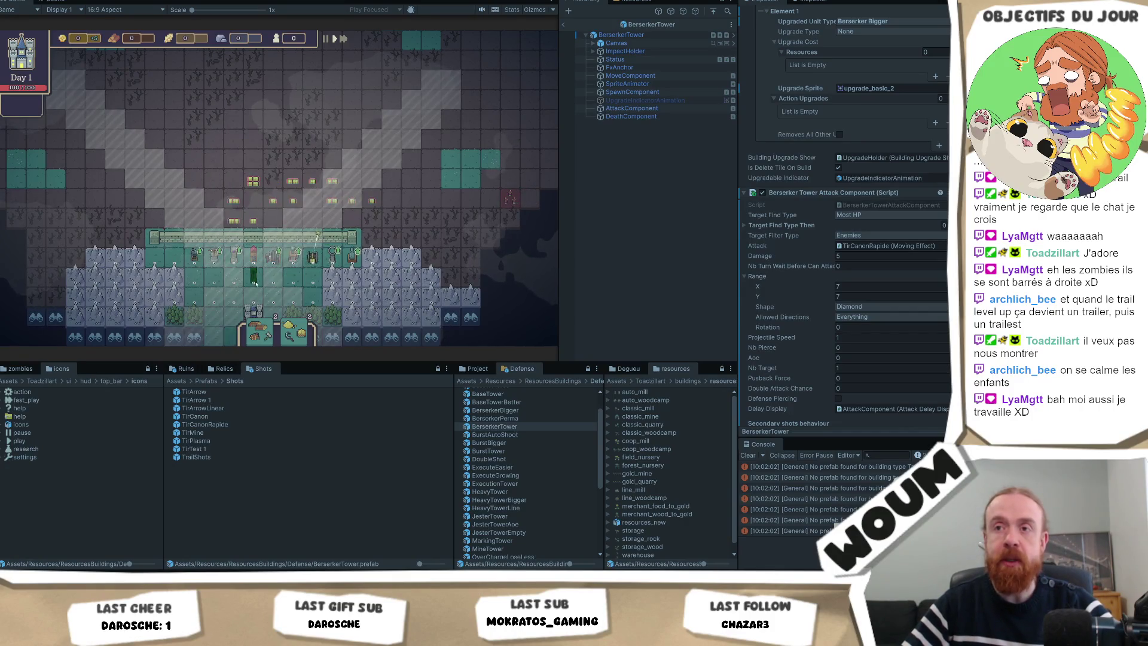
click(451, 160)
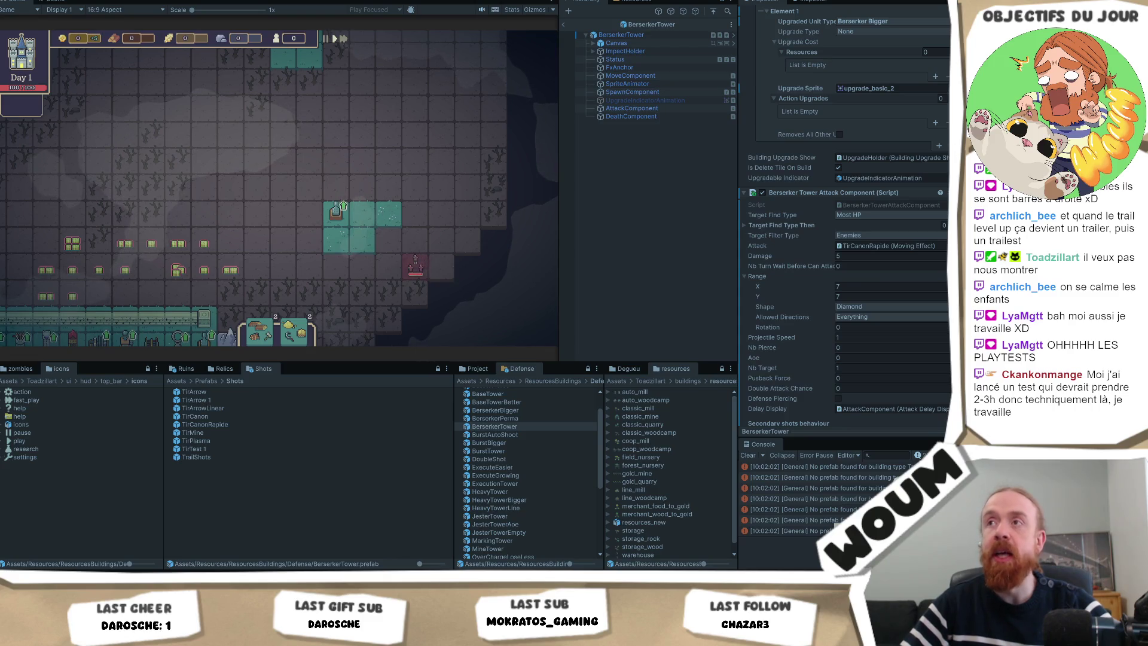
click(204, 424)
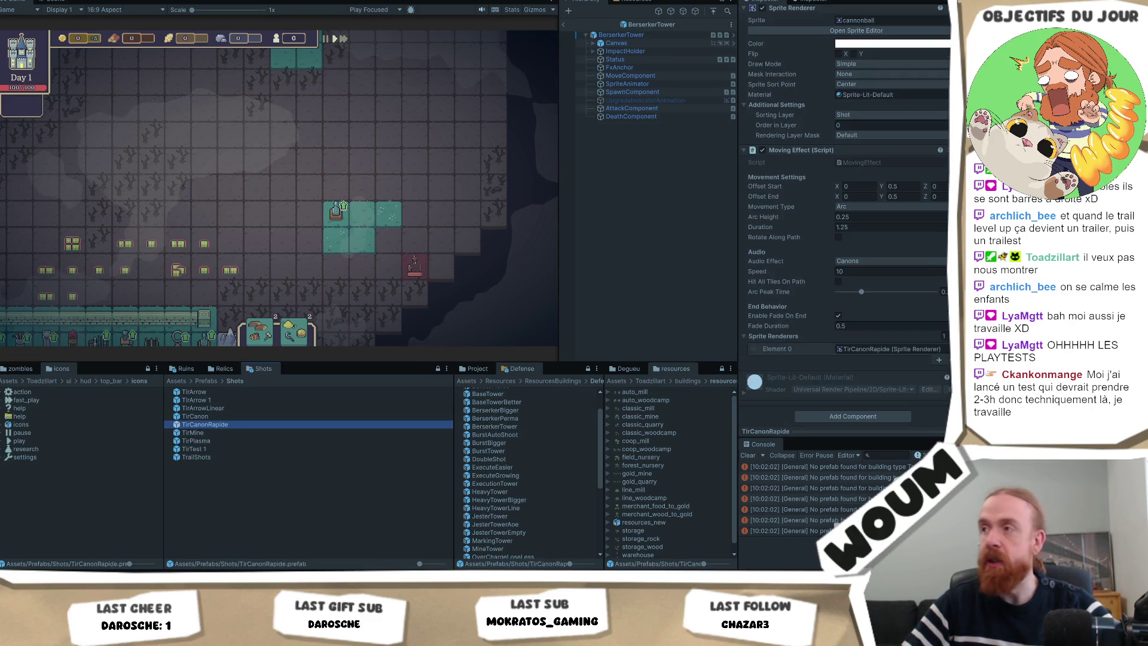
Set TirCanonRapide's Moving Effect to speed 2 and duration 0.3, then take a construction kit in-game
click(859, 272)
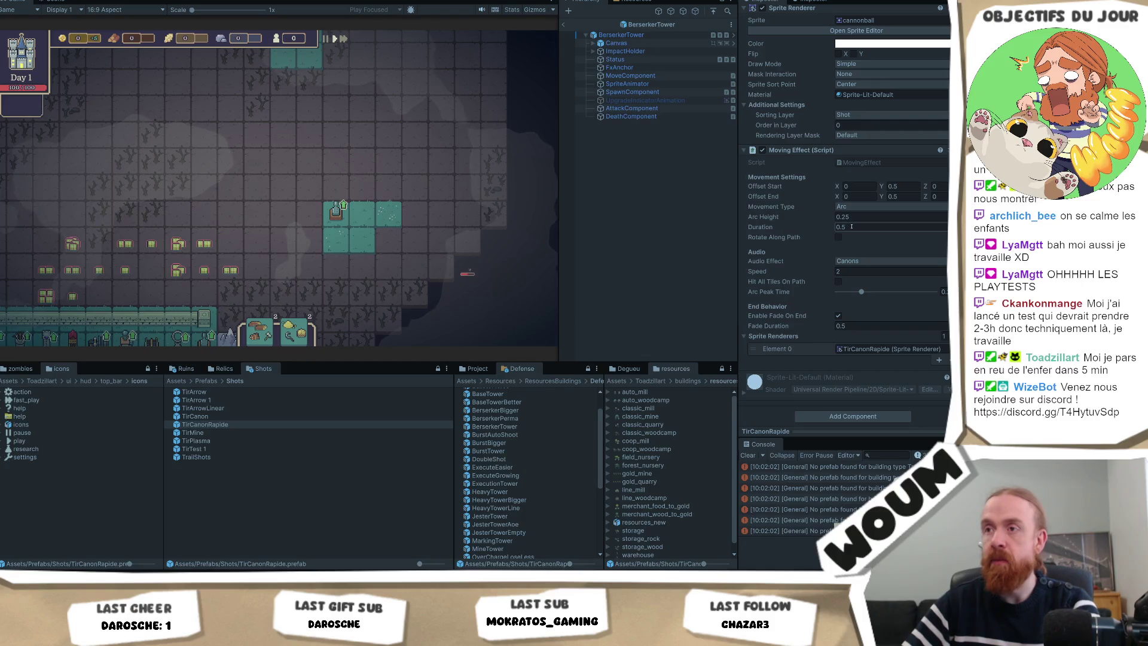
text(.3)
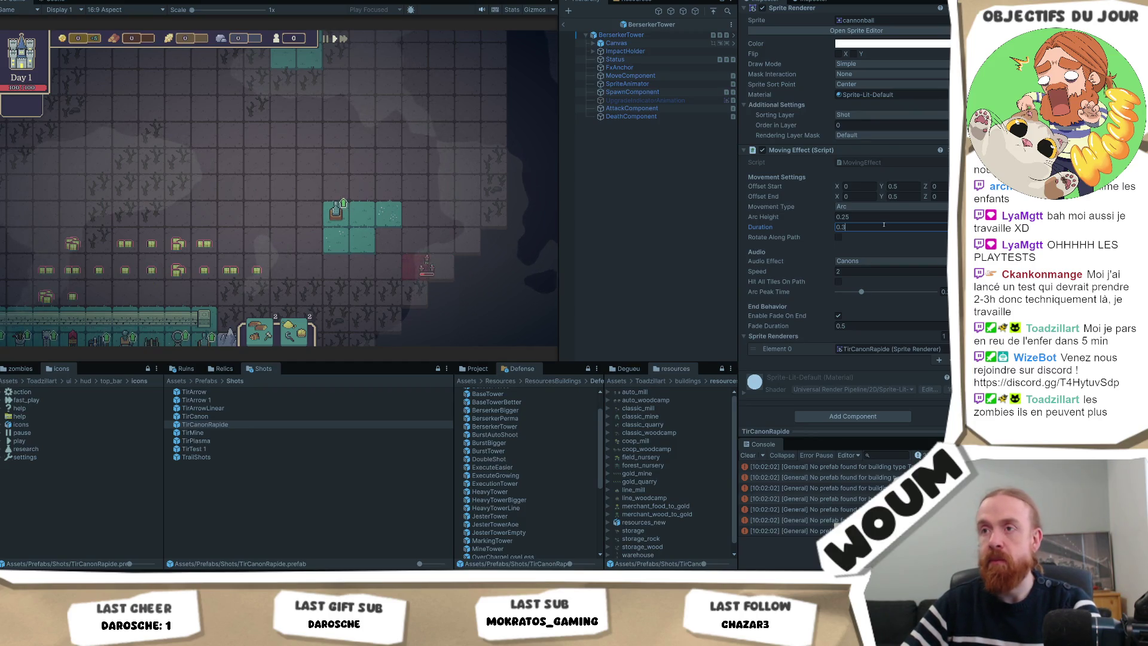
click(479, 220)
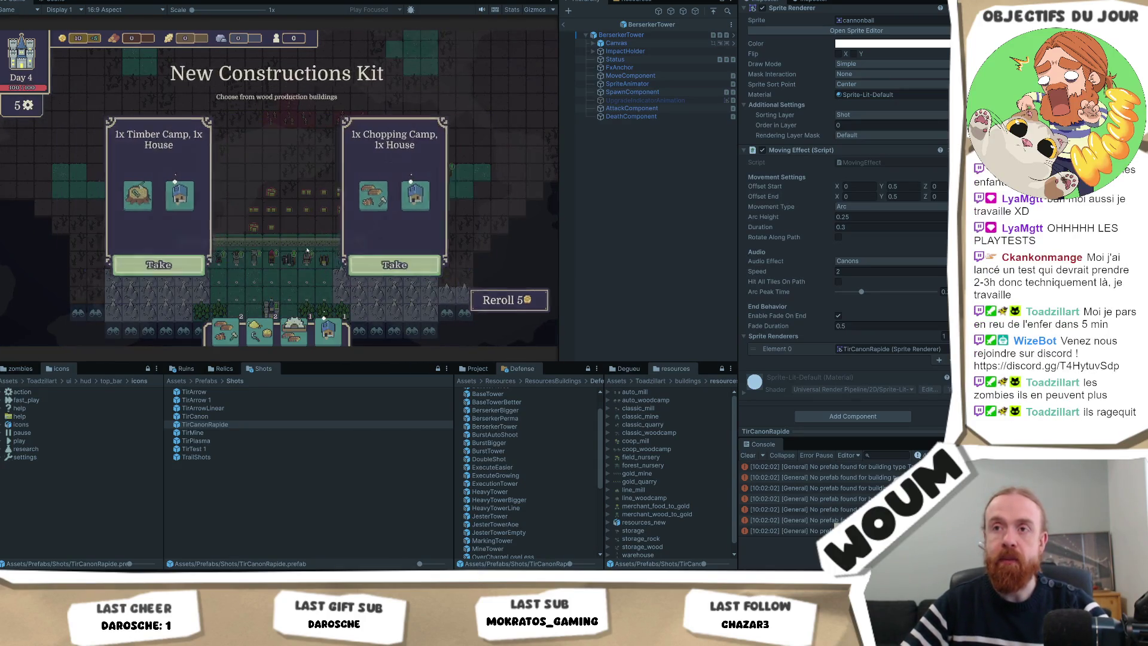
click(278, 174)
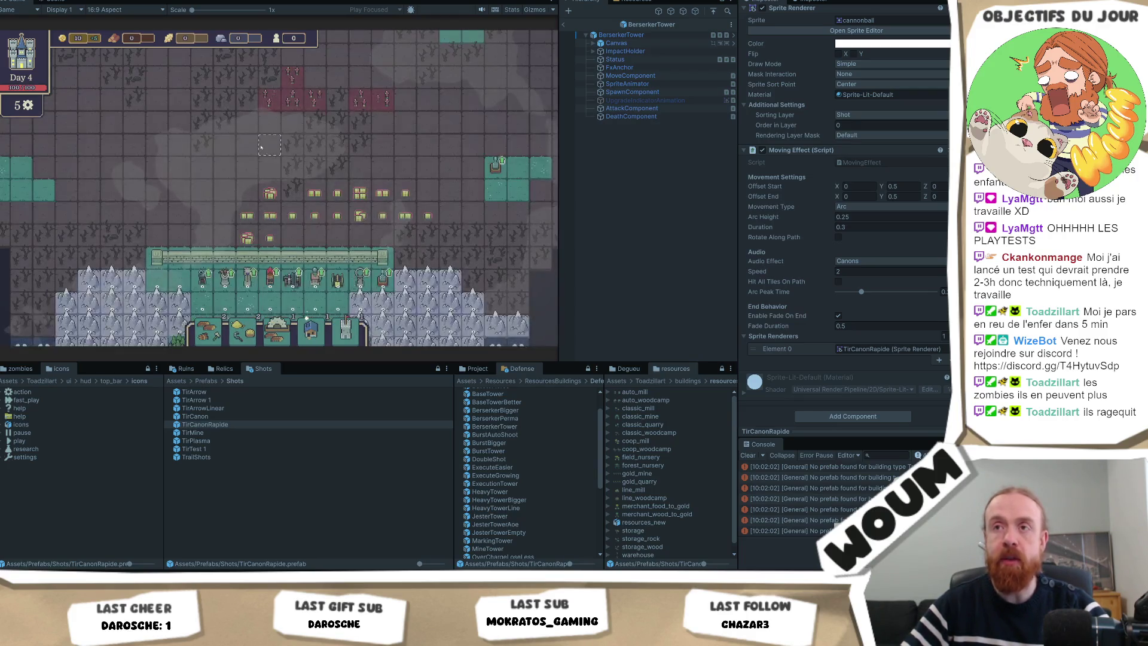
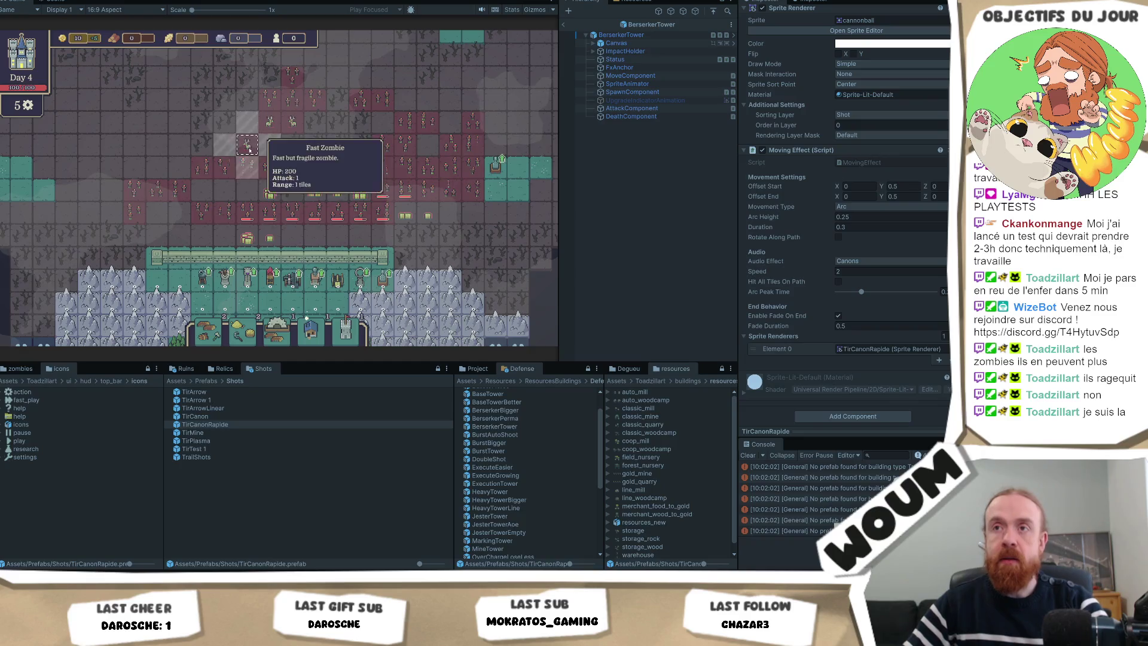
Maximize the Game view to fill the editor and start the next zombie wave
right_click(18, 1)
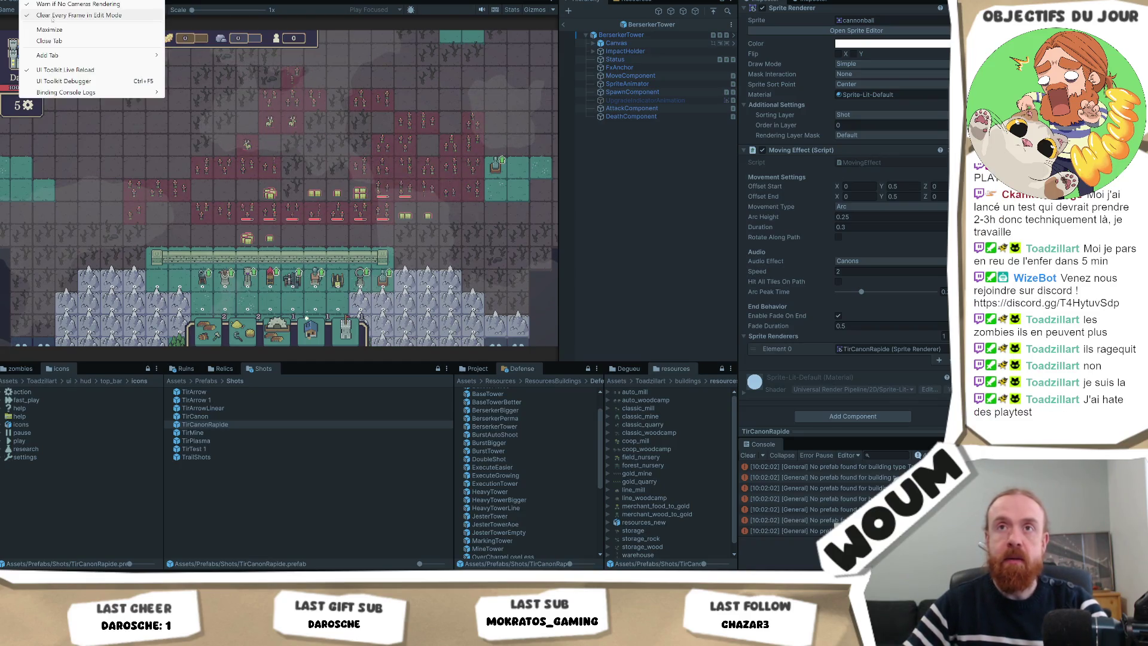
click(42, 30)
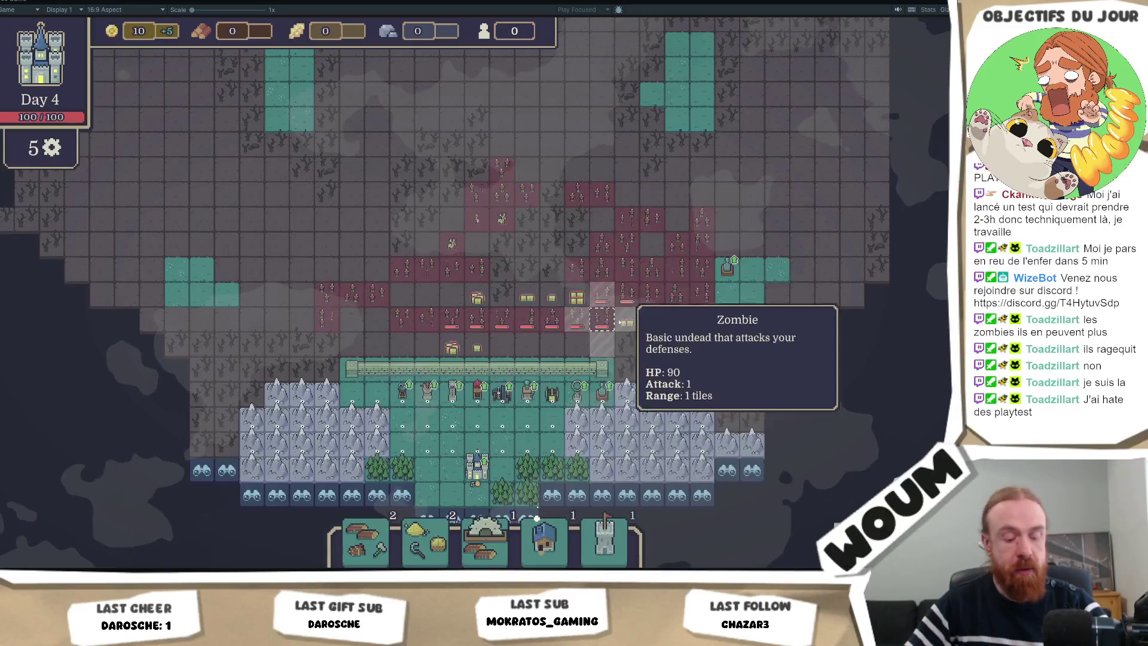
key(space)
Zoom and pan right across the map while the zombies attack the mine rows
scroll(667, 329, up, 2)
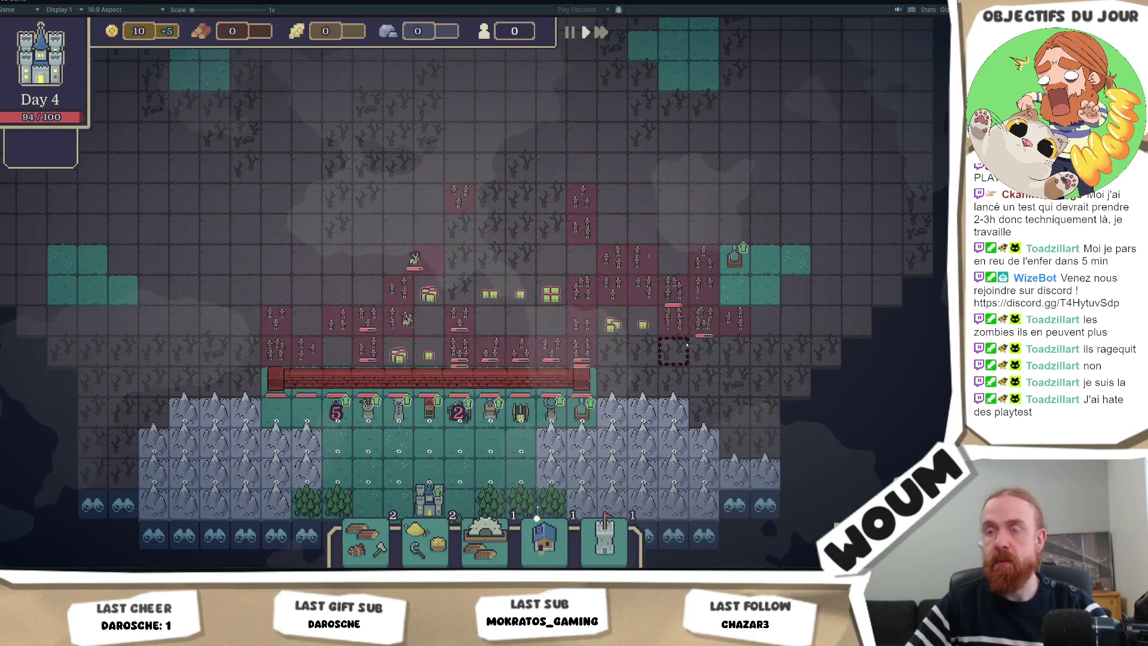
scroll(691, 359, up, 1)
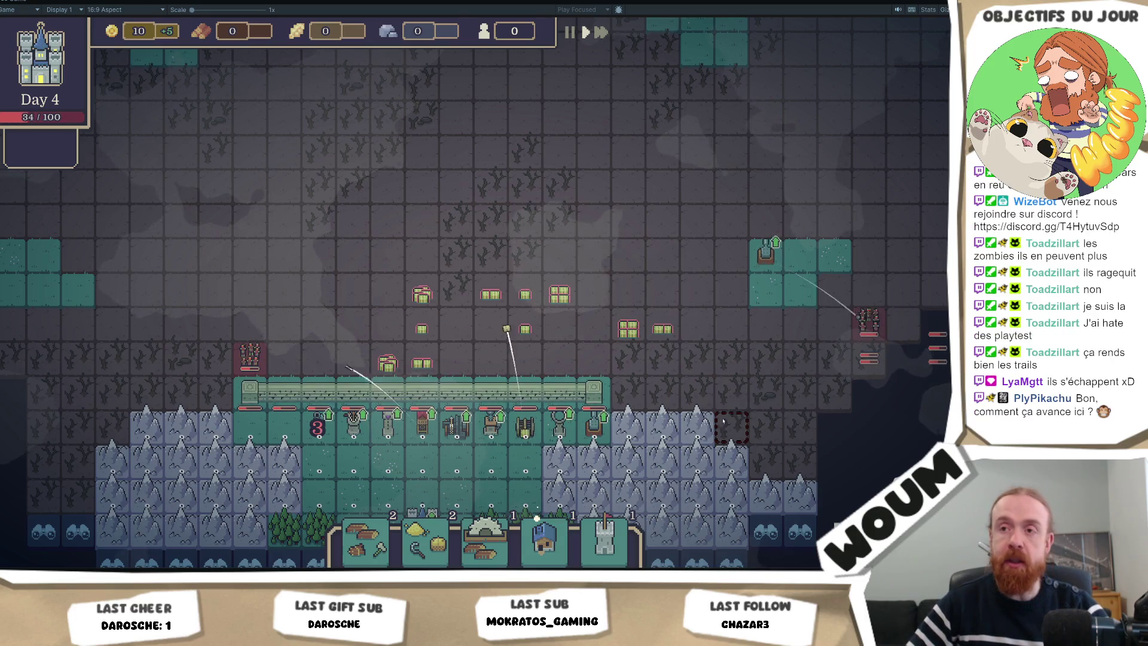
scroll(712, 411, up, 1)
scroll(712, 410, down, 1)
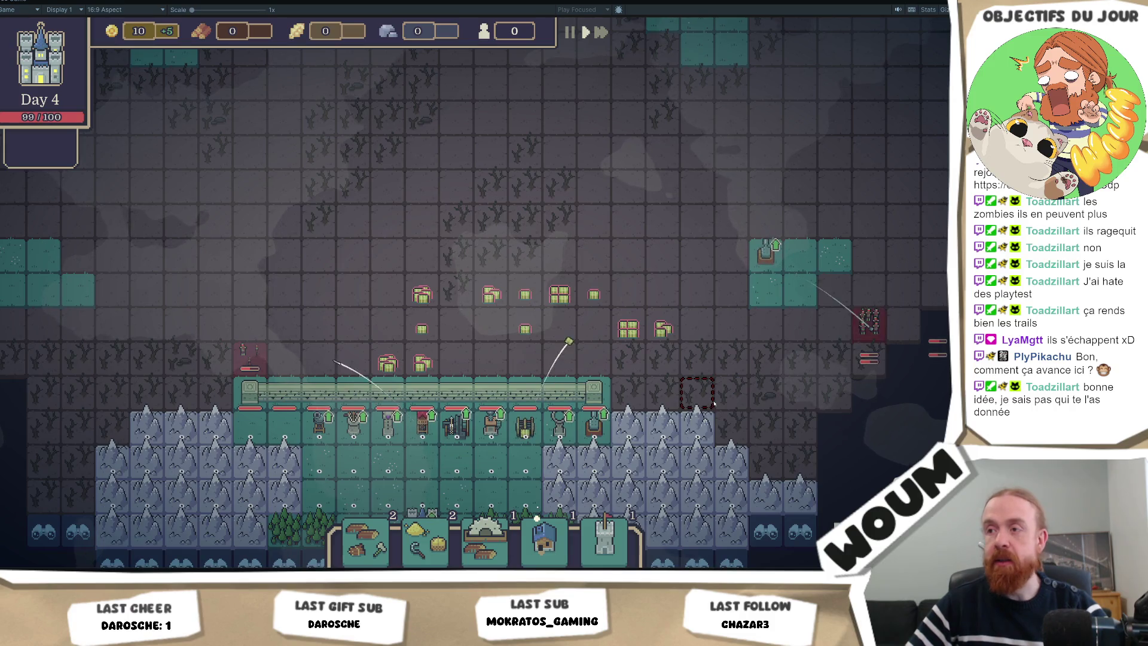
key(d)
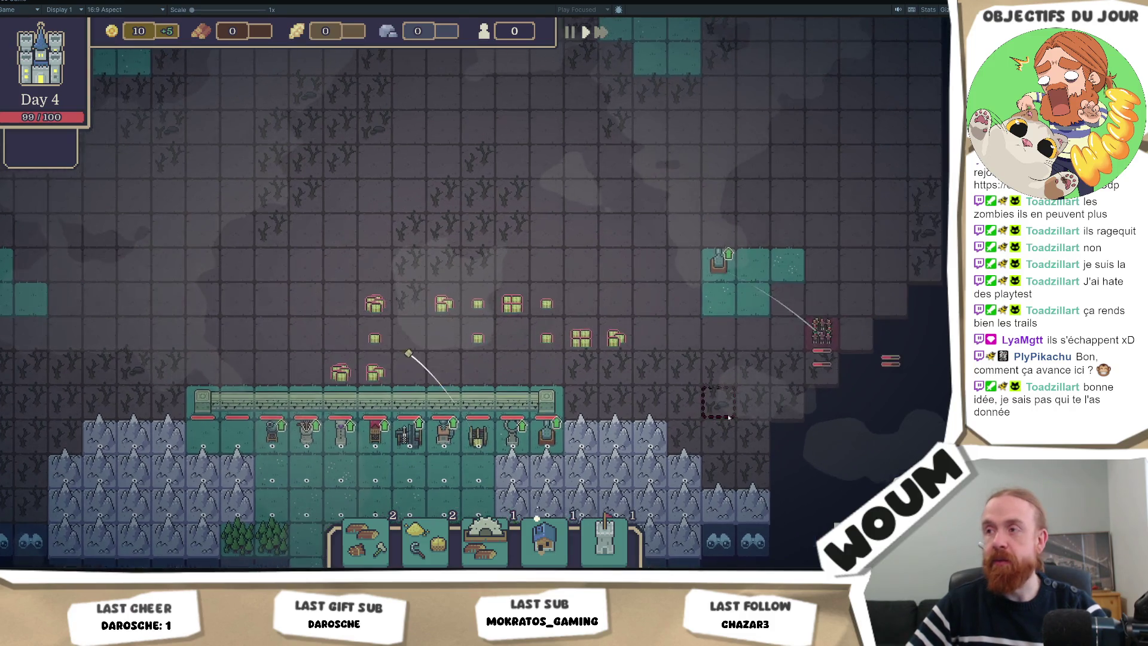
scroll(728, 416, up, 2)
key(d)
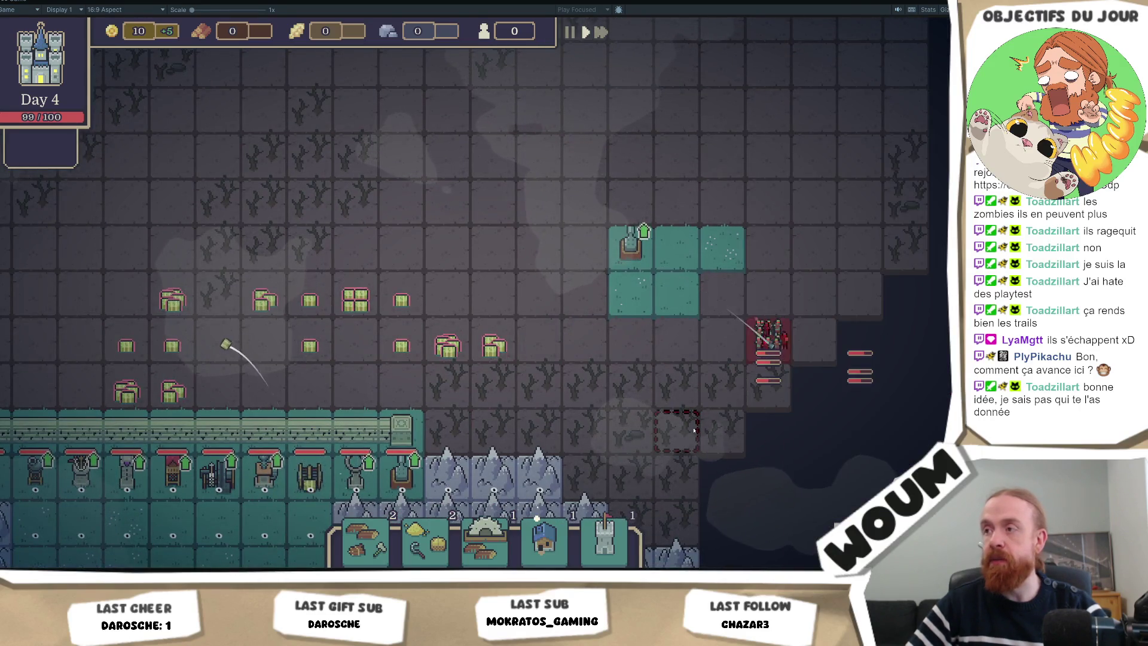
scroll(657, 426, down, 2)
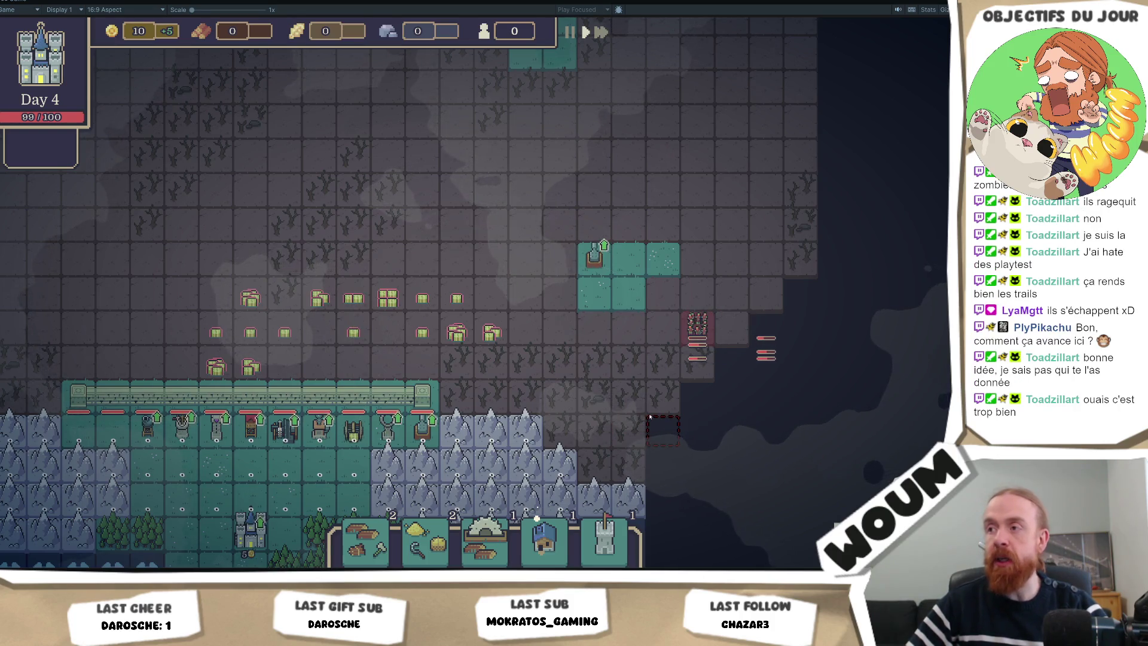
scroll(652, 411, up, 1)
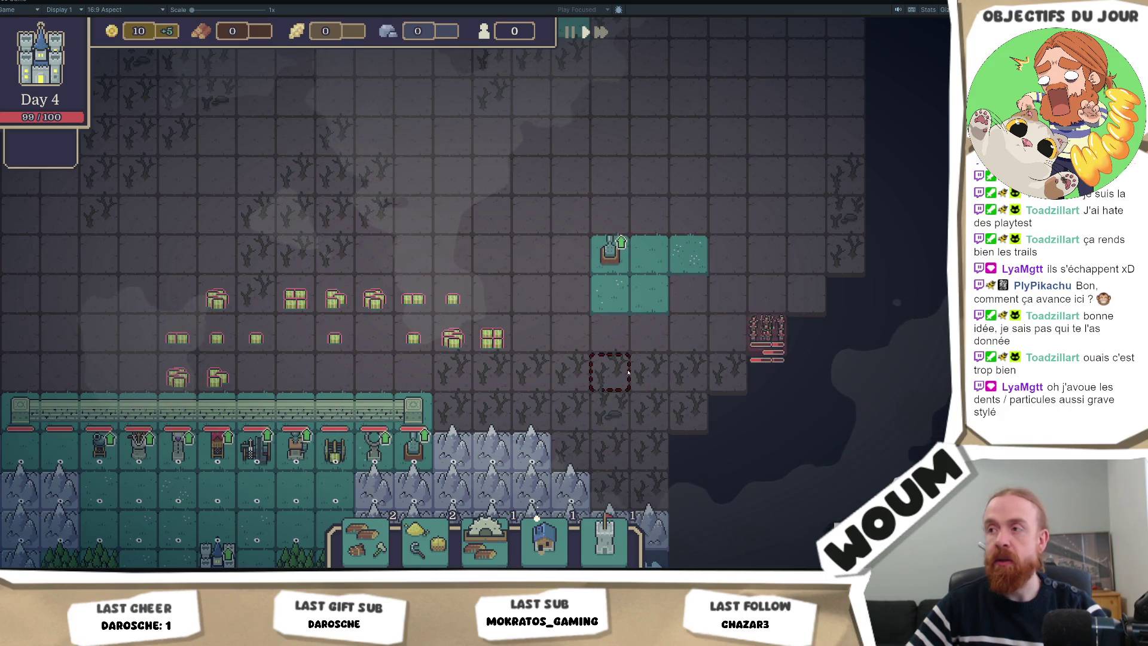
scroll(627, 371, down, 1)
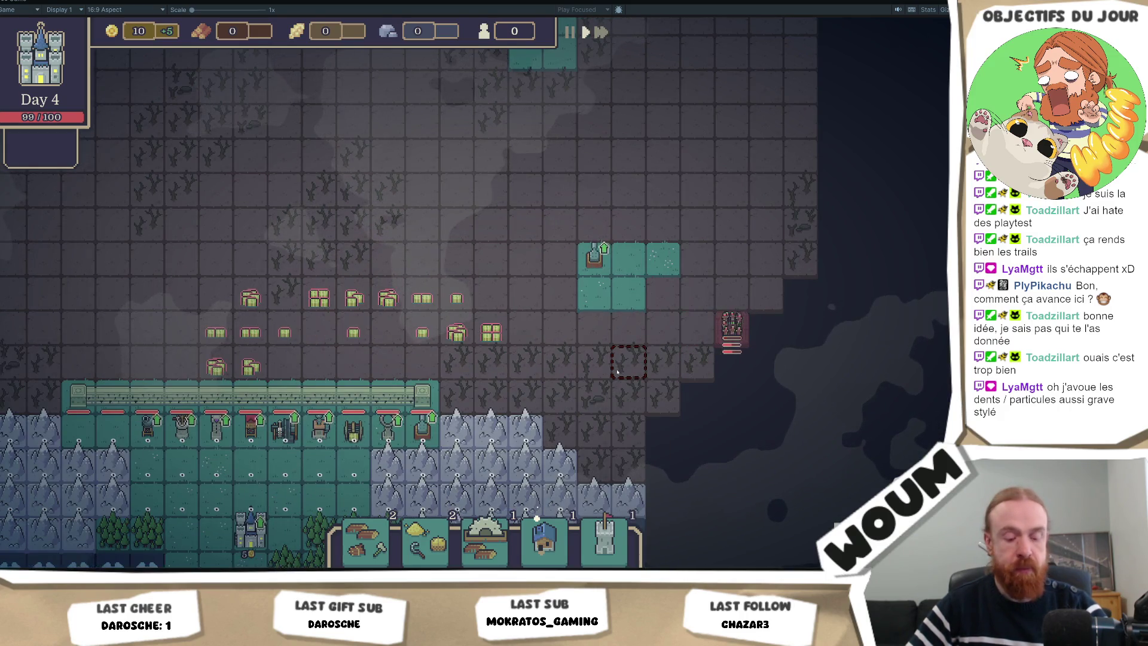
Check the mine, zombie and wall stat tooltips, panning to the map's left side
mouse_move(368, 345)
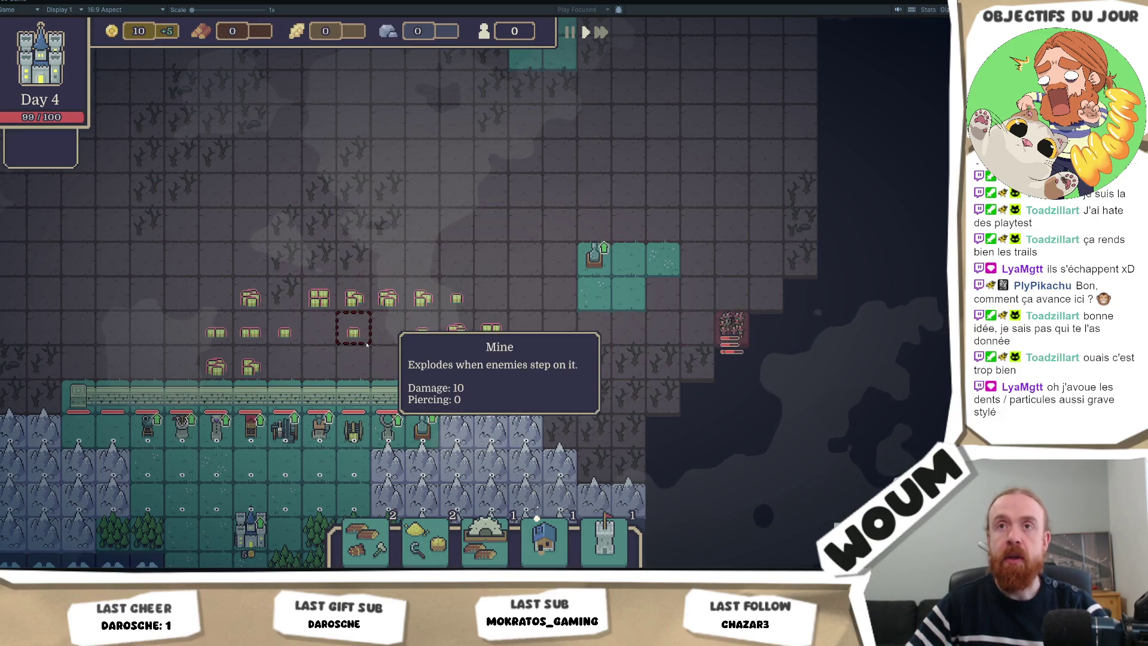
scroll(348, 356, down, 1)
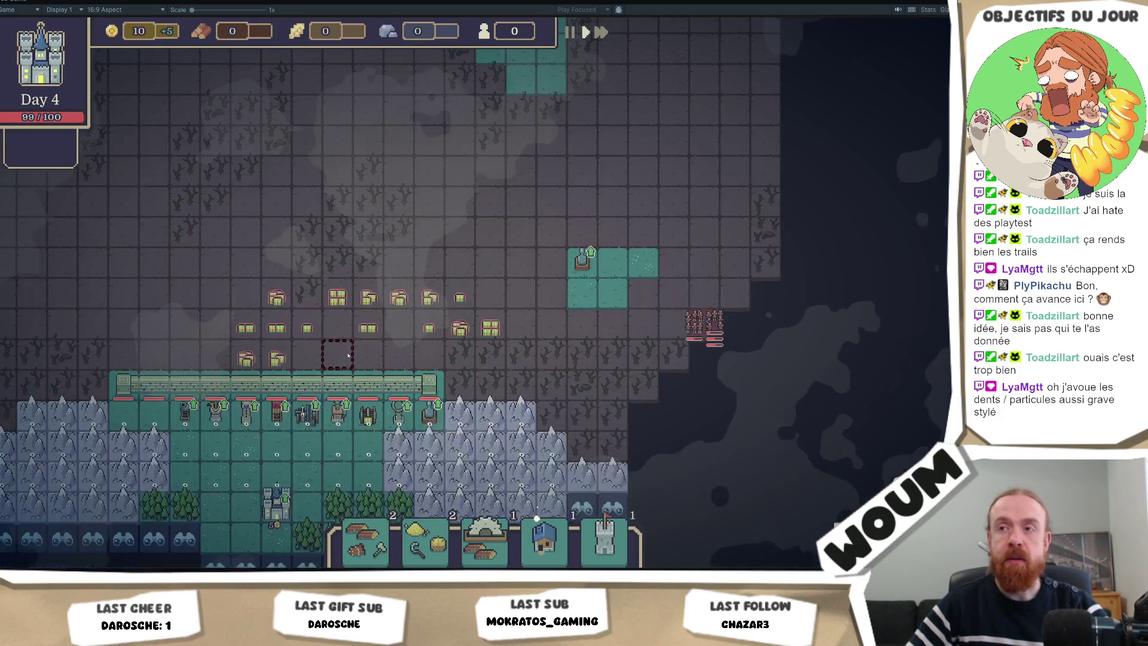
scroll(351, 356, up, 1)
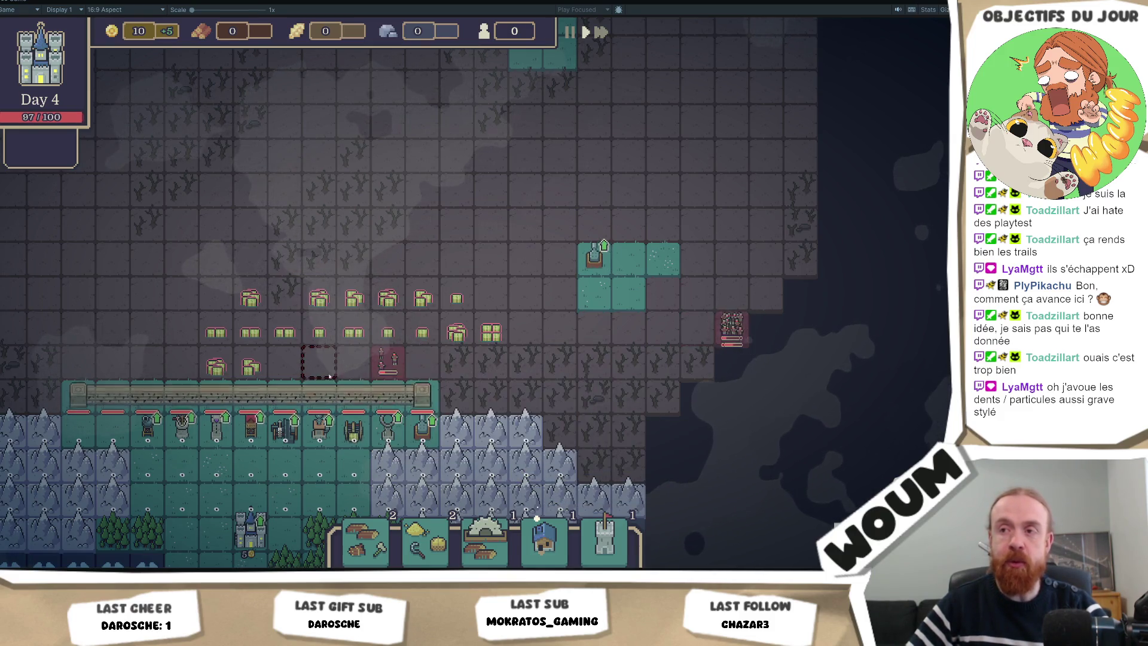
drag(172, 346, 288, 363)
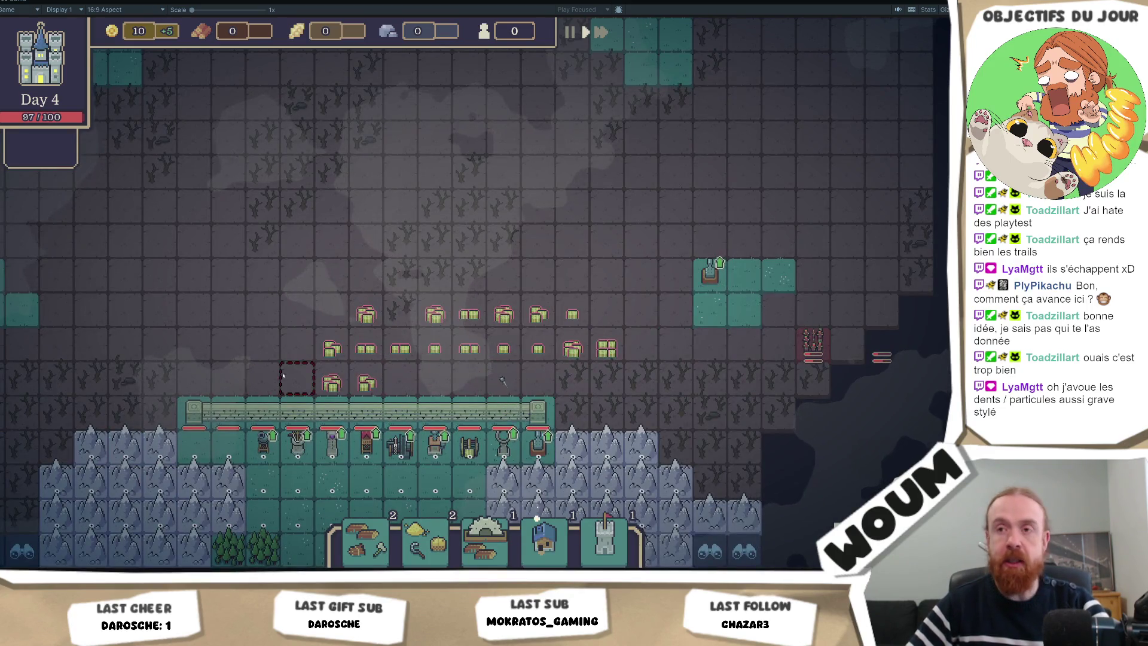
mouse_move(353, 381)
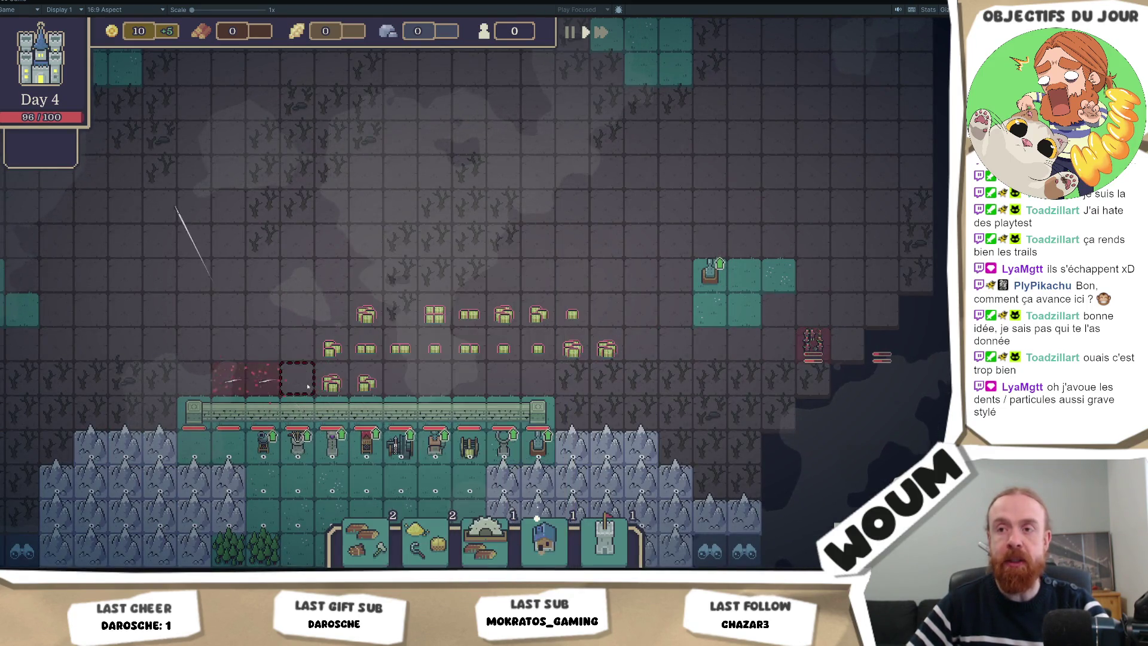
mouse_move(285, 370)
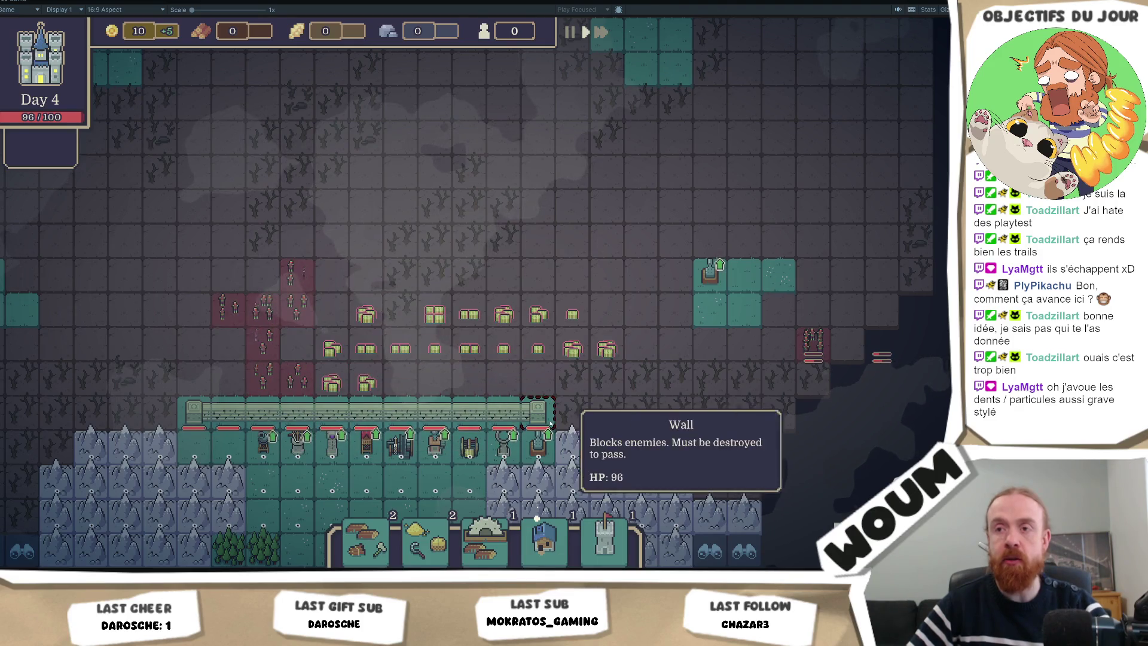
mouse_move(523, 396)
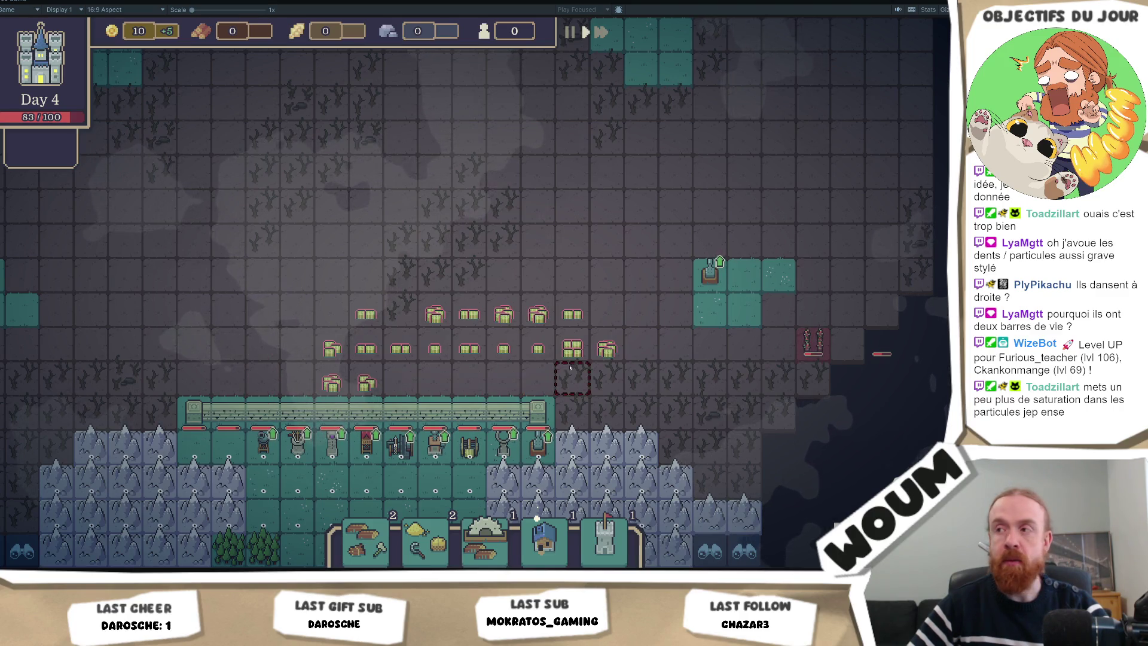
Pan the map toward the lower right, then restore the full editor layout
key(d)
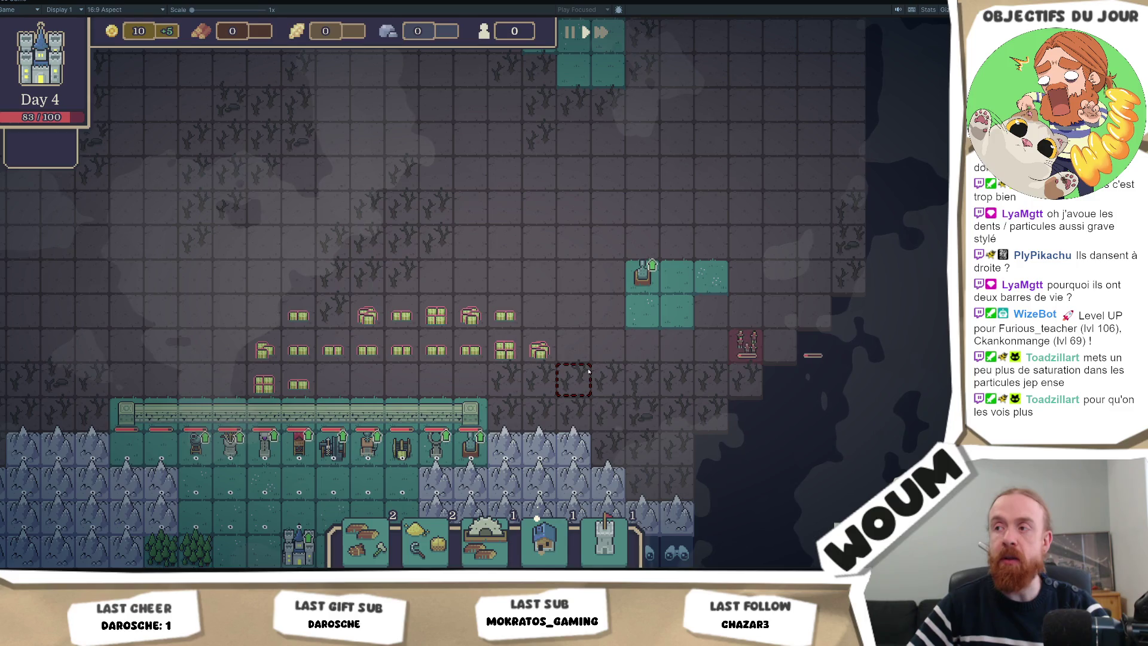
key(d)
key(s)
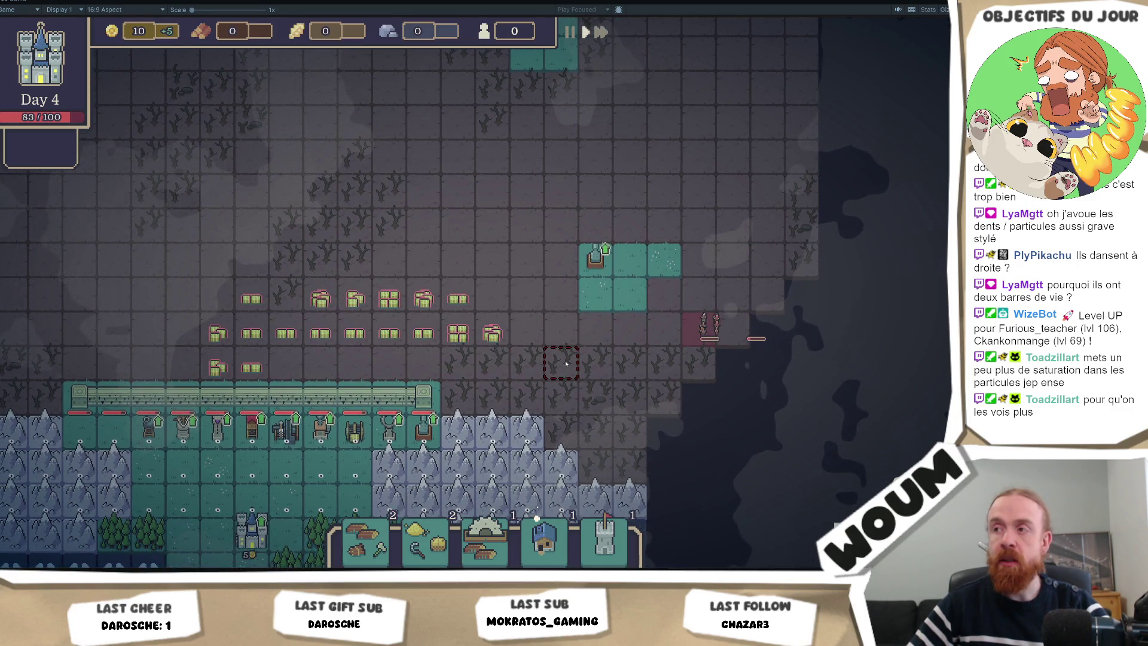
key(a)
scroll(571, 368, down, 2)
key(shift+space)
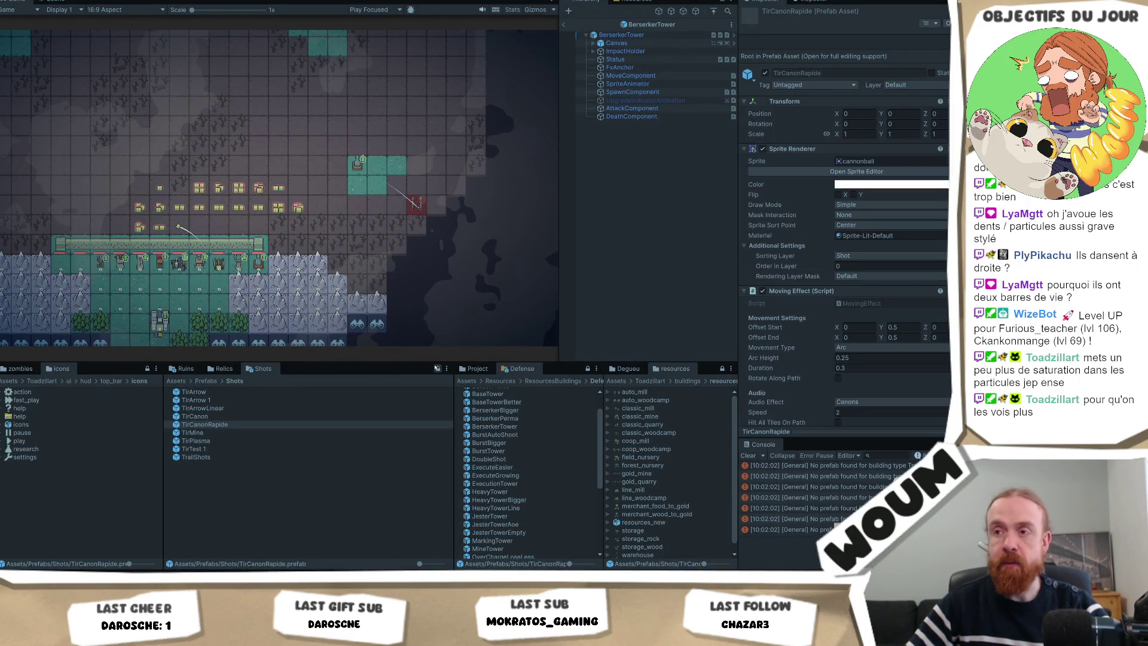
Unlock the Ruins Project browser and open the EffectAnimation prefab from Assets/Prefabs
click(182, 369)
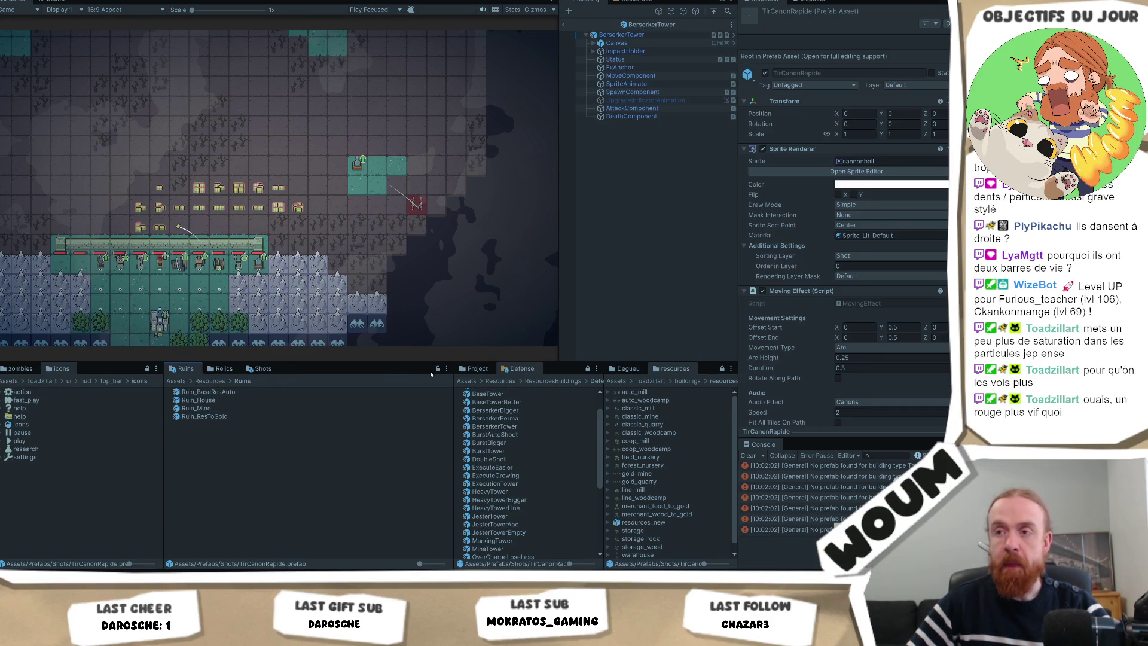
click(438, 369)
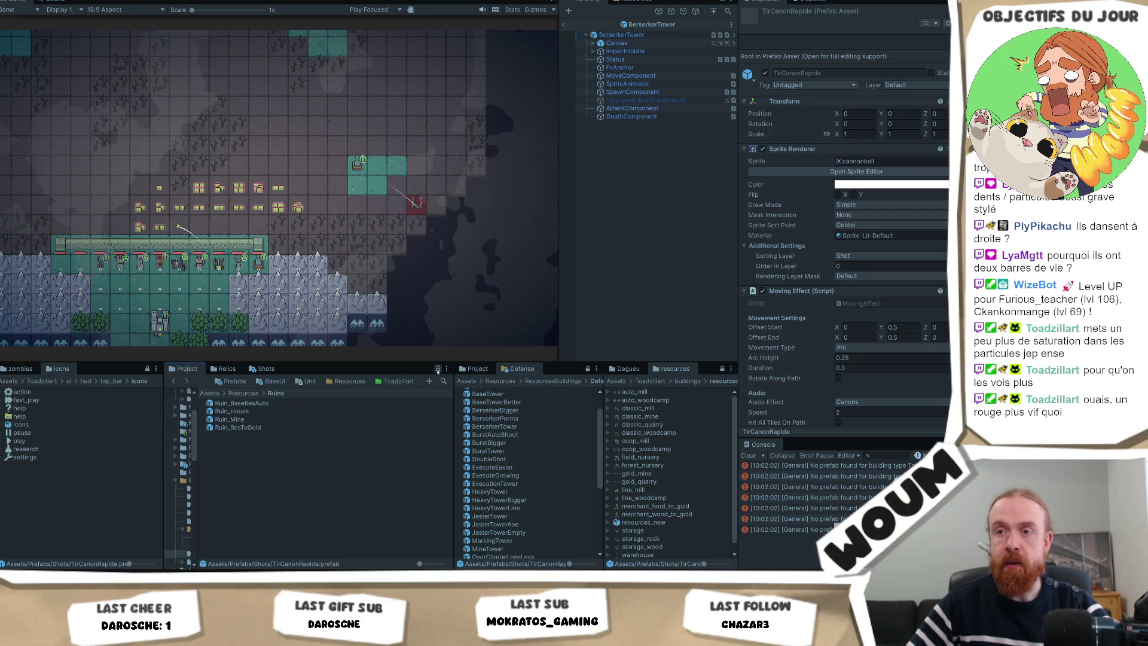
drag(200, 446, 241, 463)
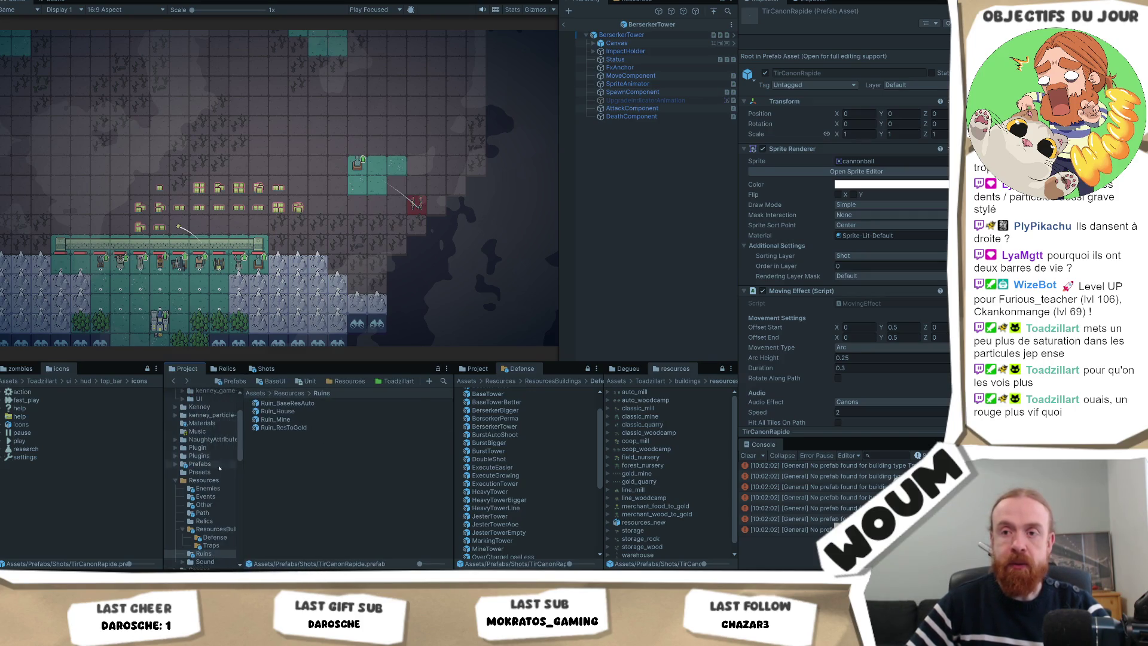
click(201, 464)
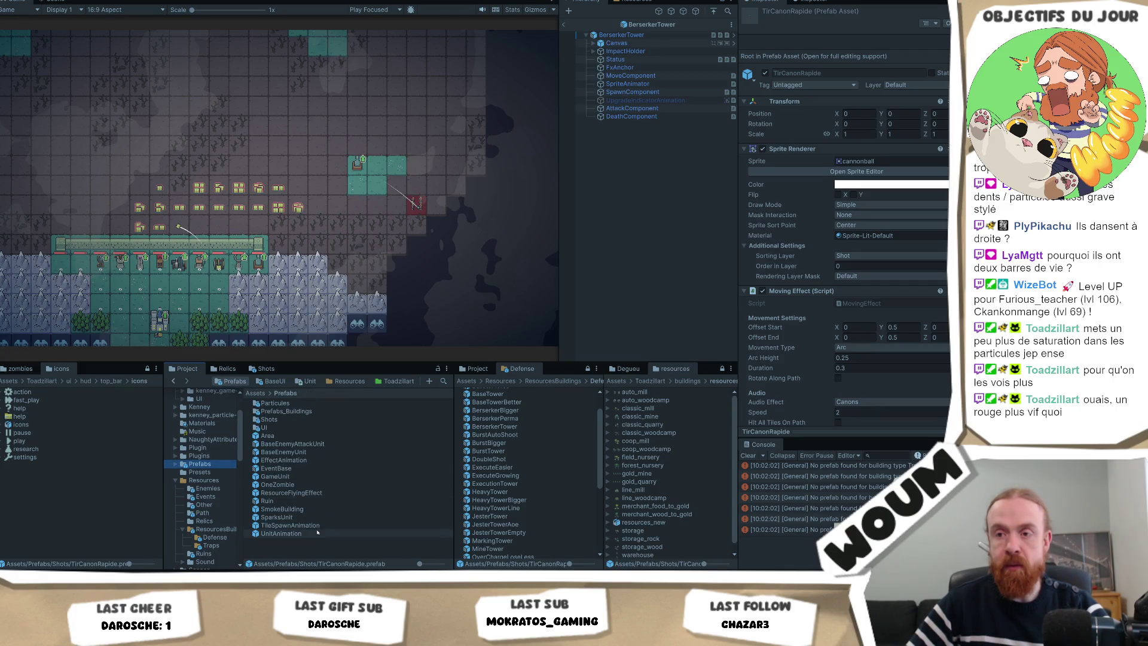
double_click(320, 460)
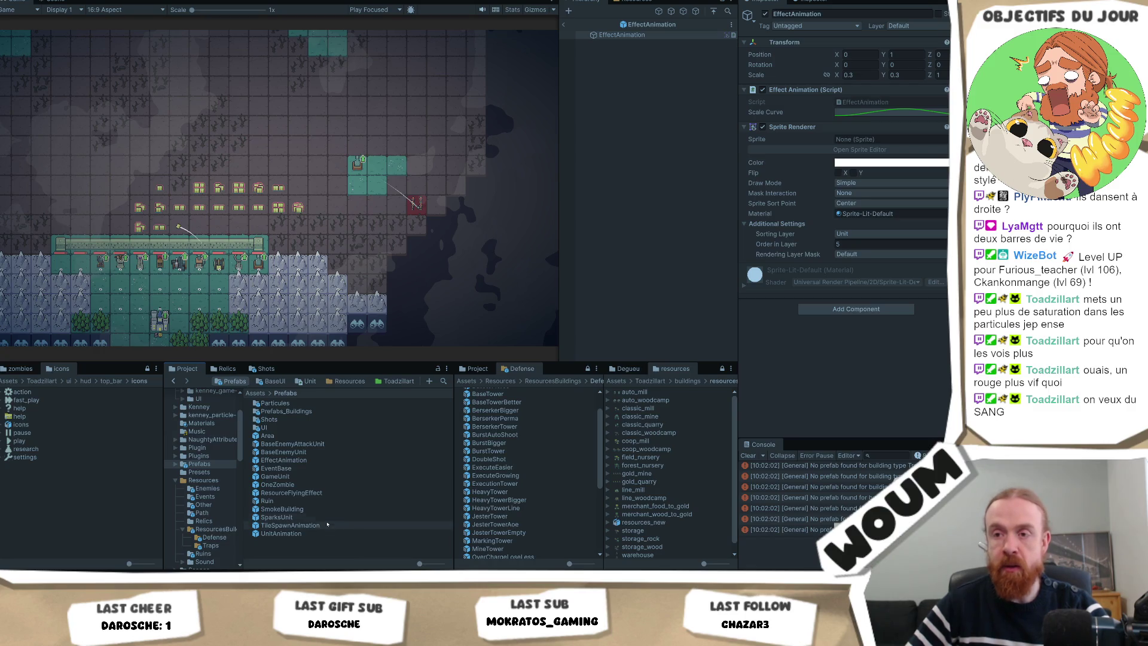
Raise the HSV saturation of the BloodDeathMonster particles' red start colour
double_click(292, 403)
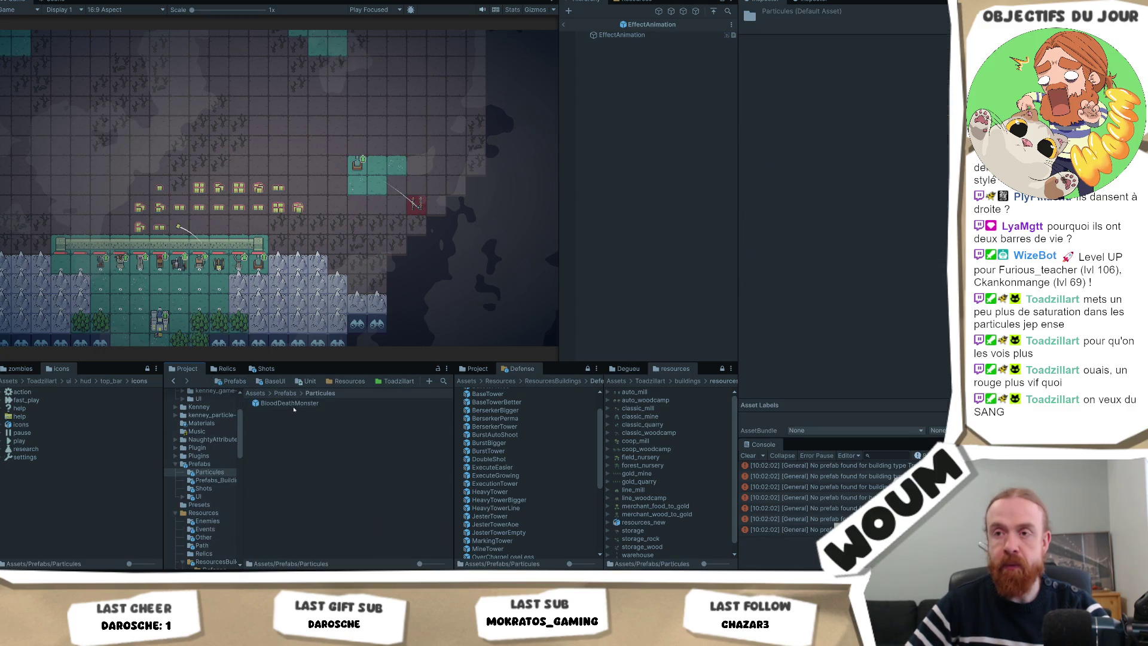
click(291, 403)
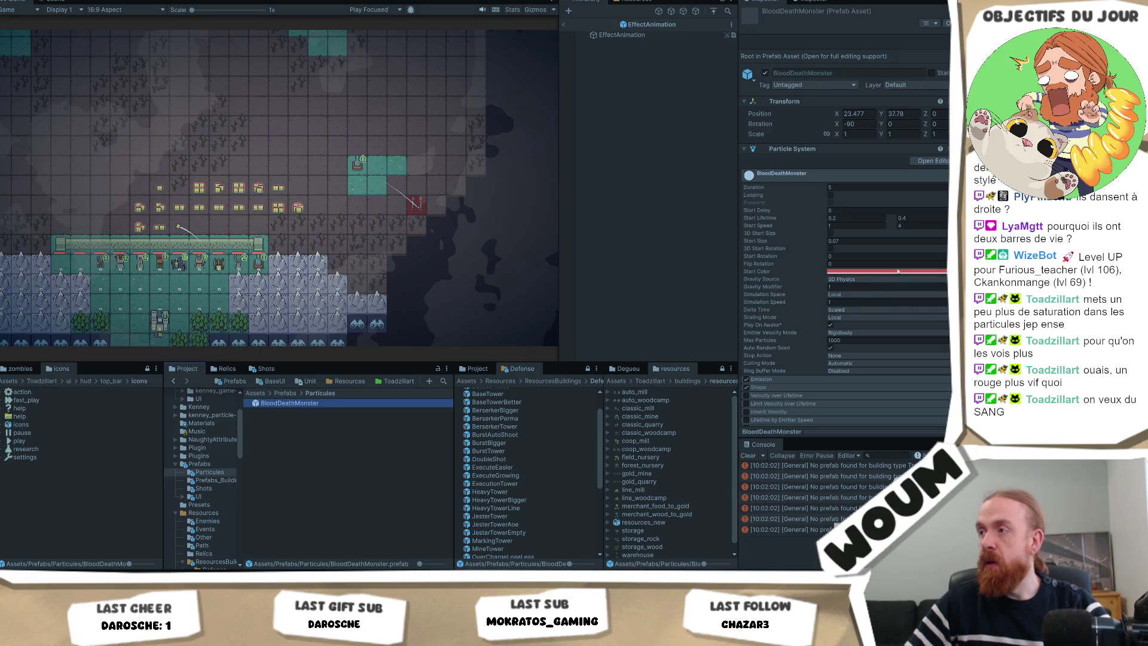
click(897, 271)
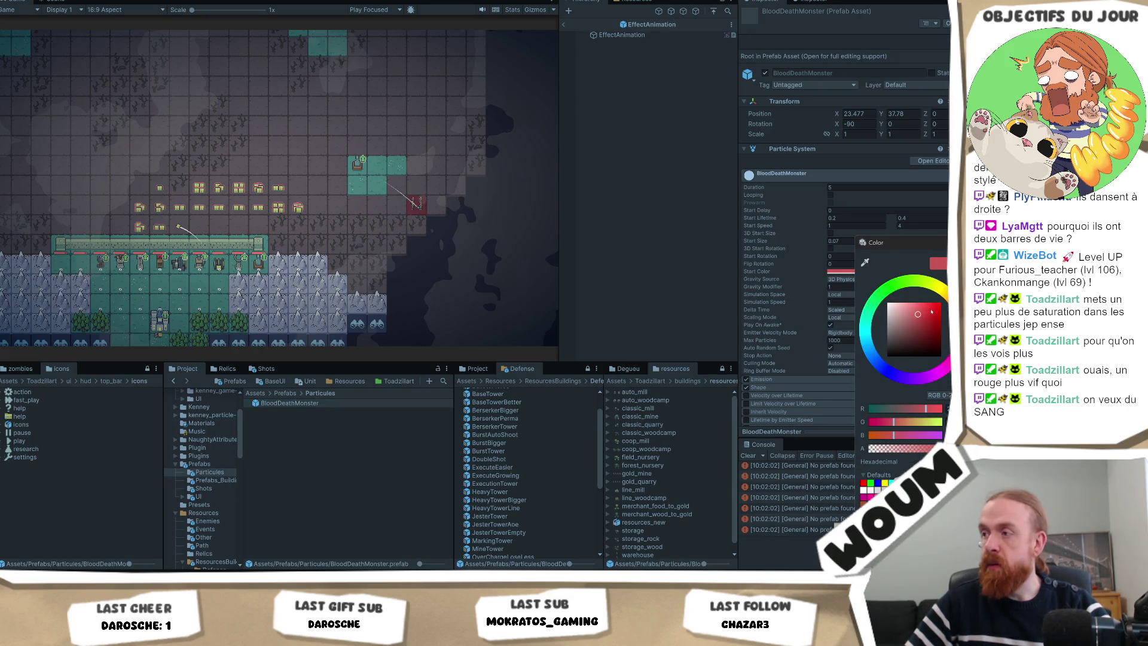
click(938, 395)
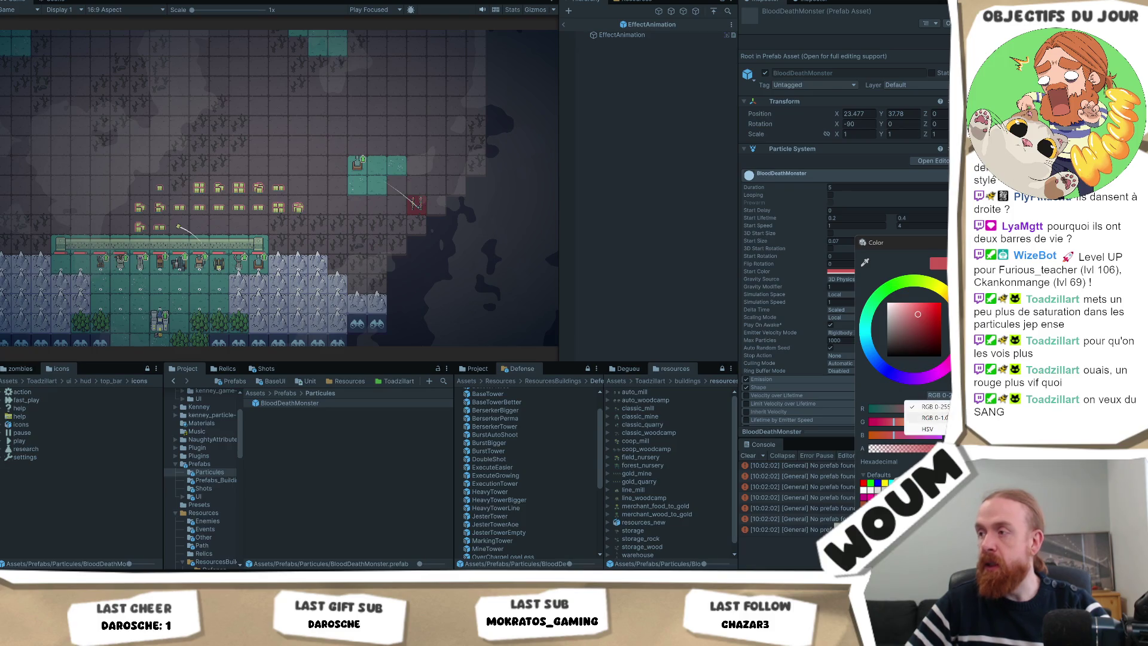
click(944, 430)
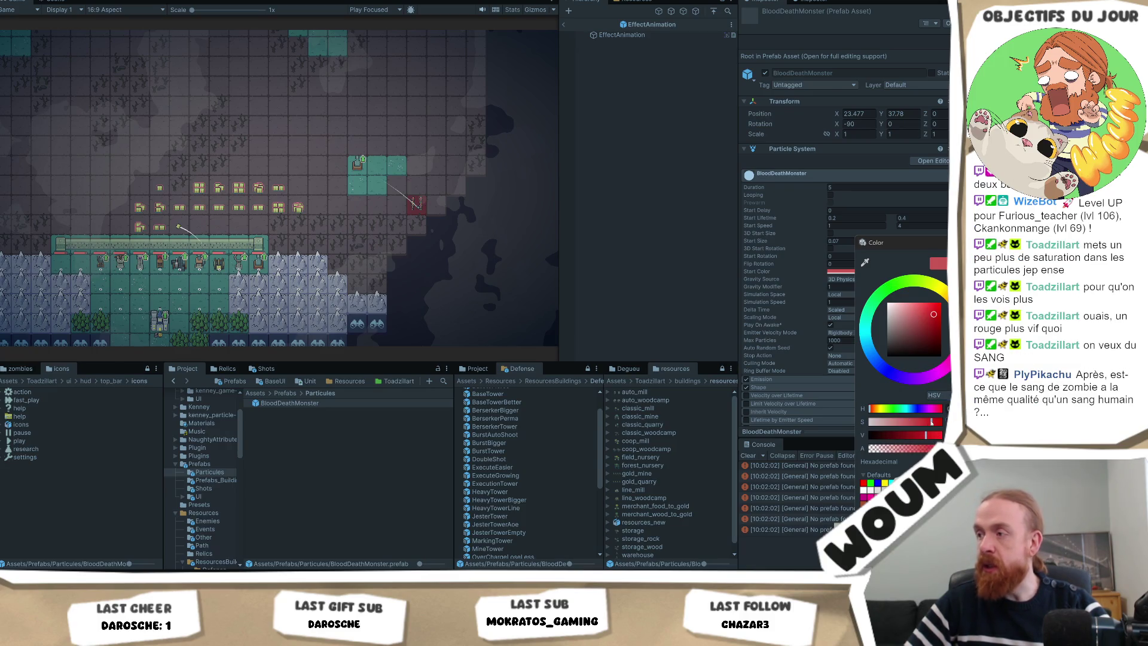
click(930, 422)
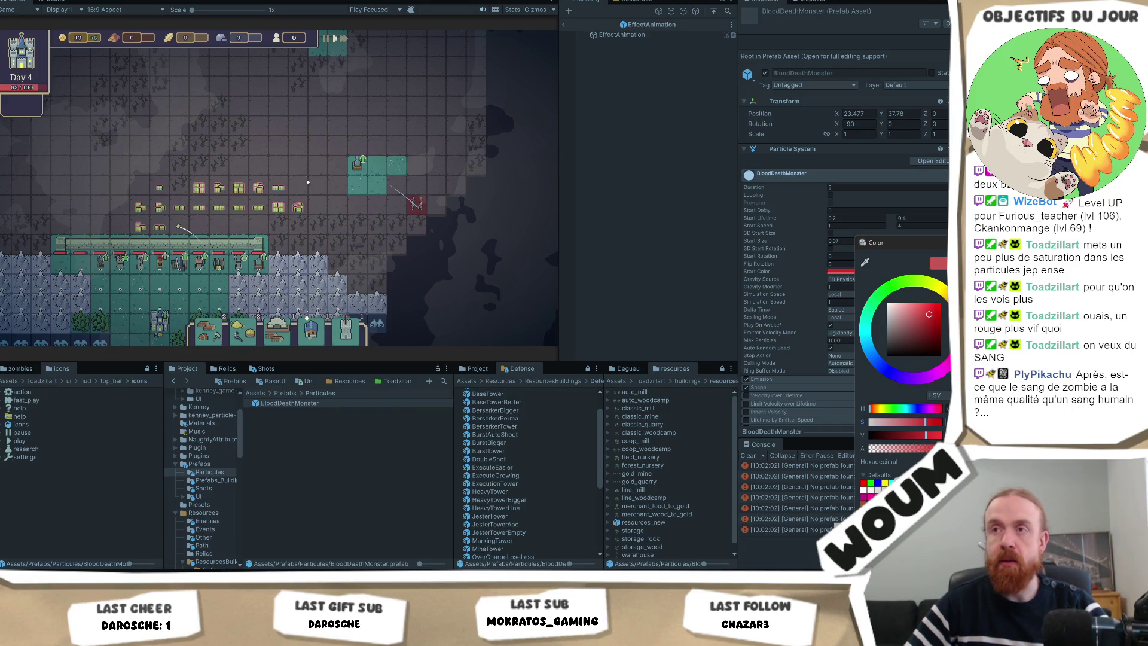
Close the colour picker keeping the red, and maximize the Game view
click(307, 182)
right_click(23, 2)
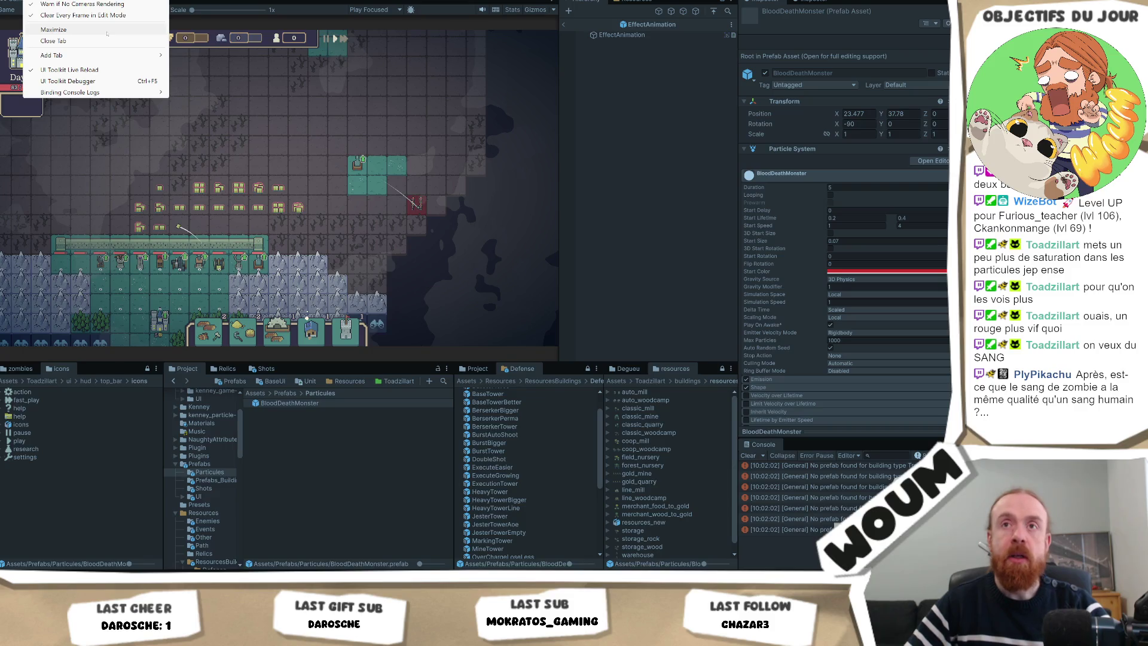
click(107, 31)
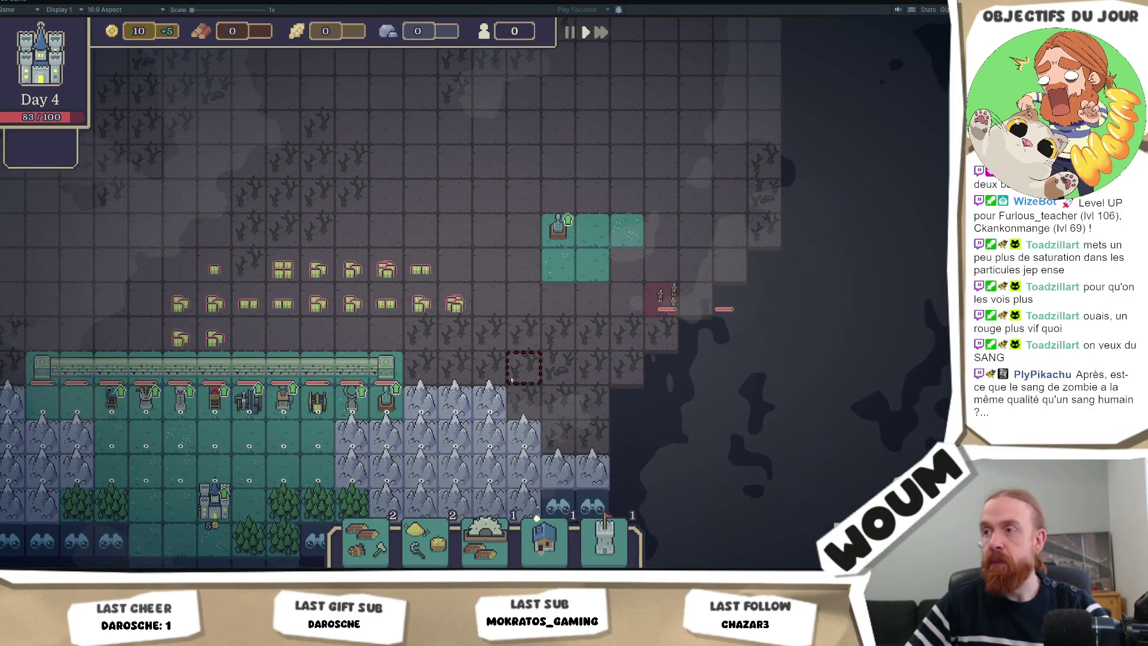
Take the Power Blessing relic, the trap construction kit and the Reroll Guild card
scroll(525, 333, up, 2)
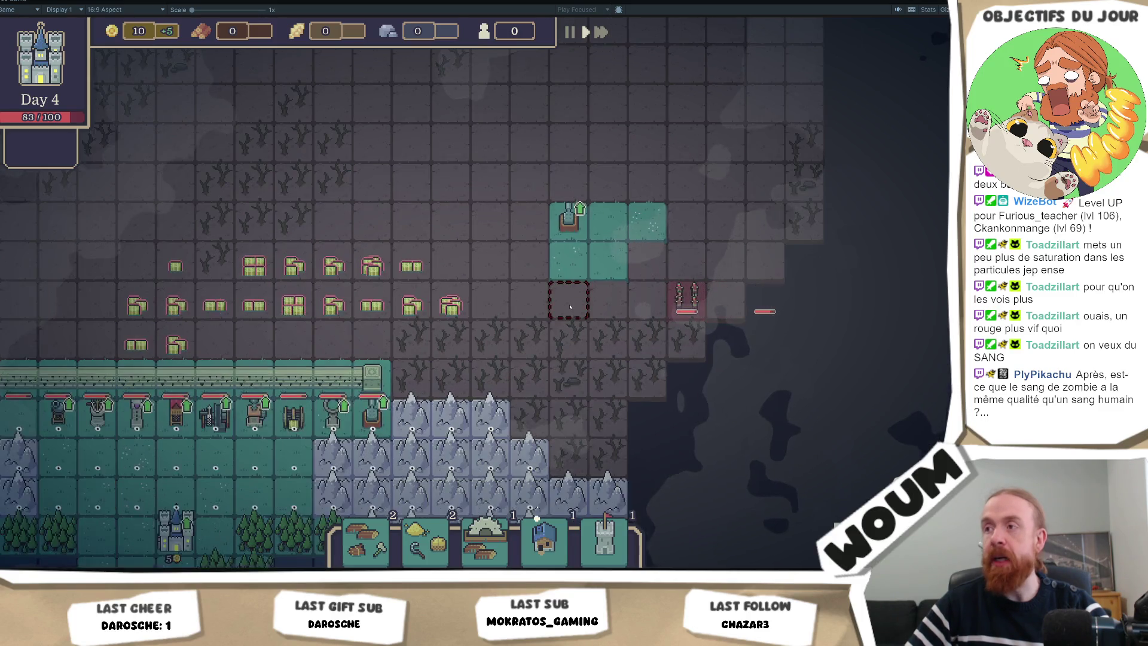
scroll(538, 307, up, 2)
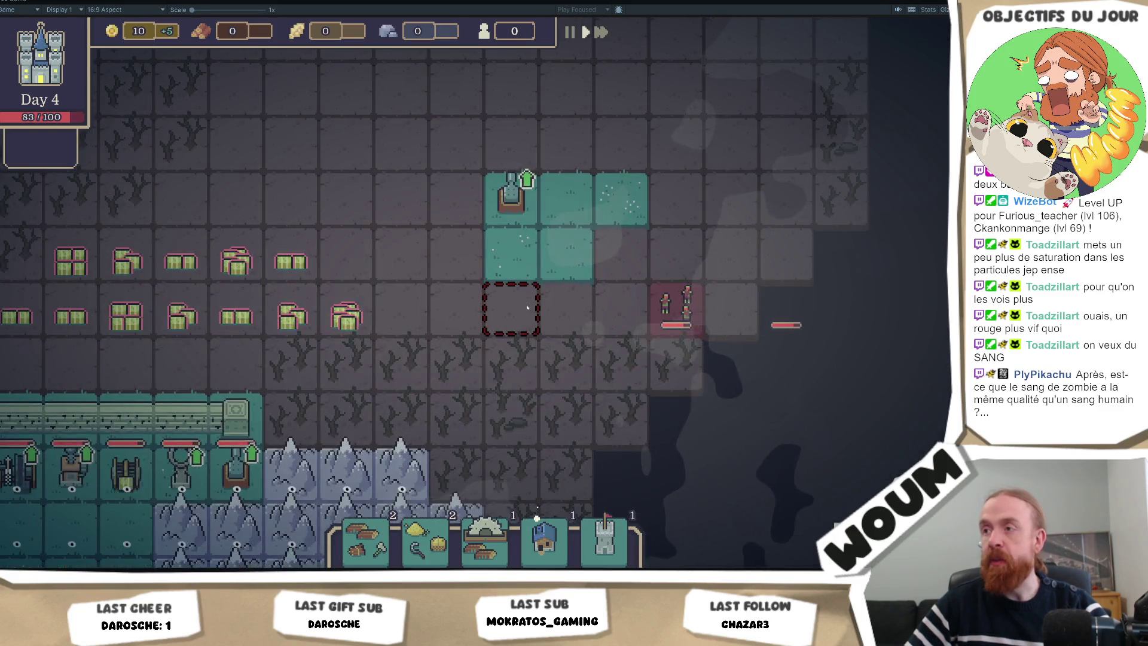
scroll(527, 309, down, 2)
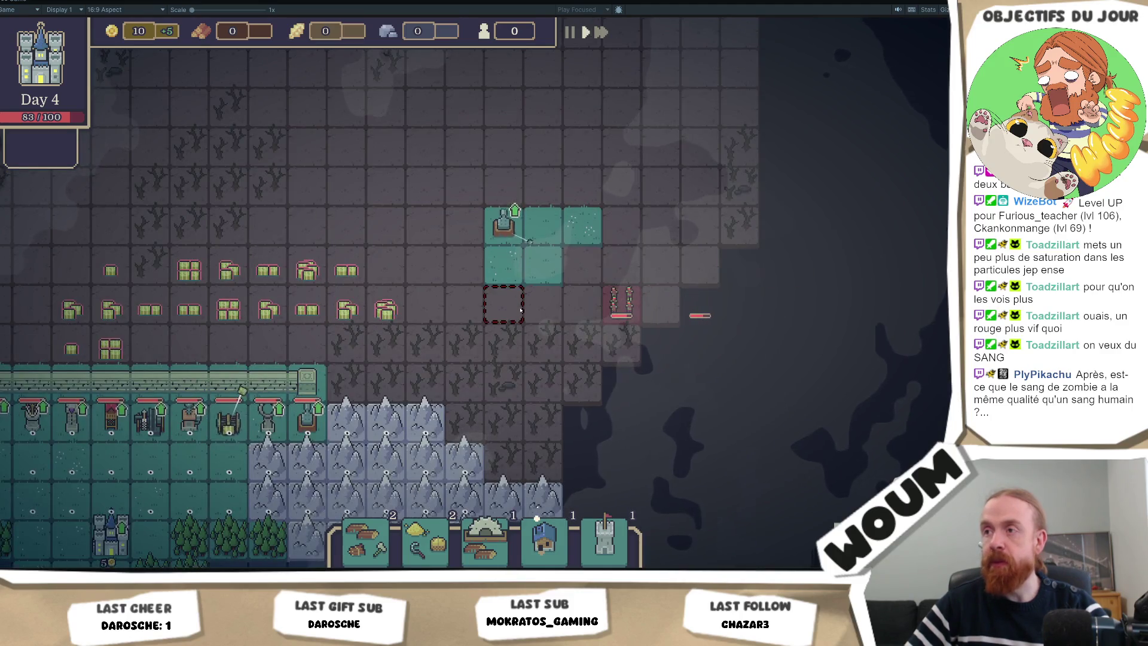
scroll(520, 309, down, 2)
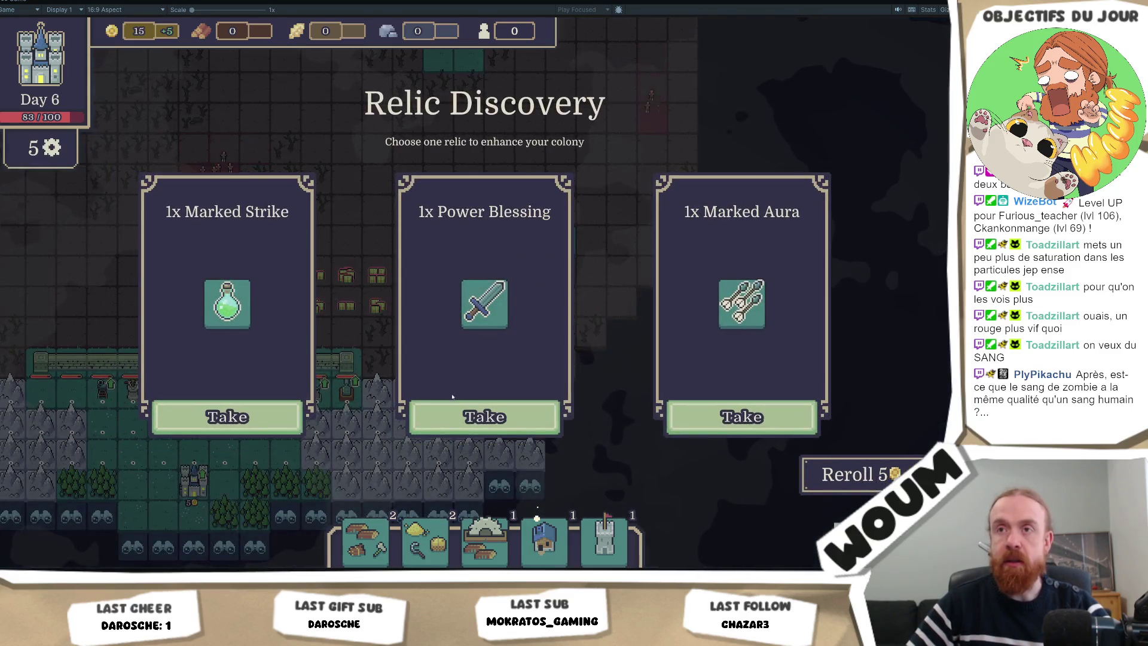
click(472, 417)
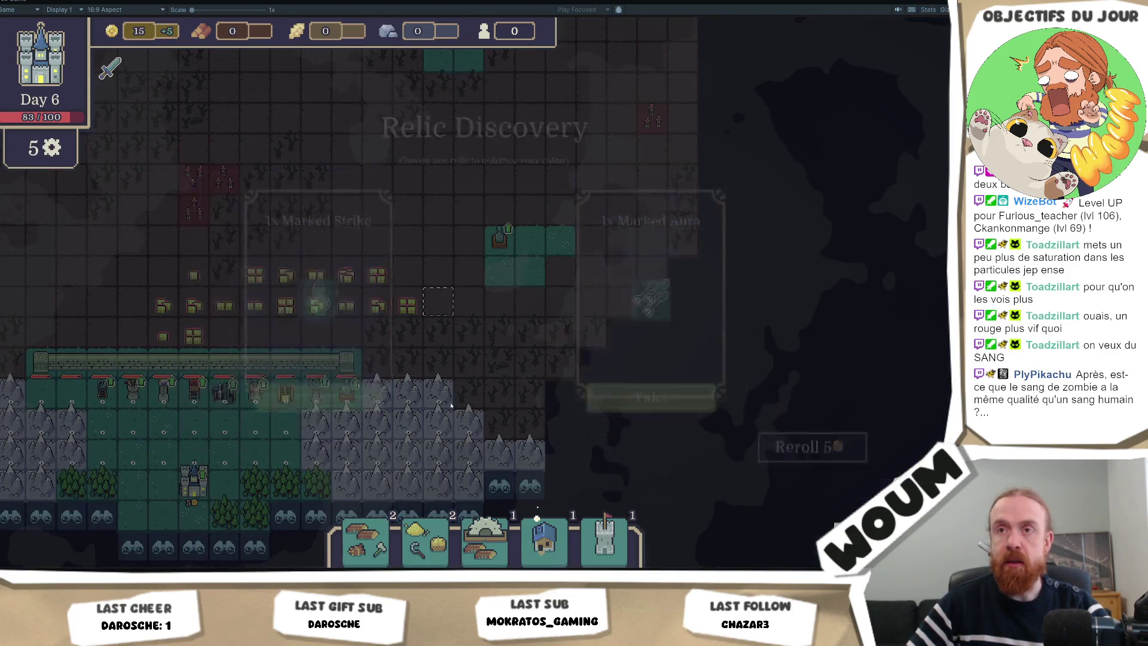
click(454, 417)
click(484, 416)
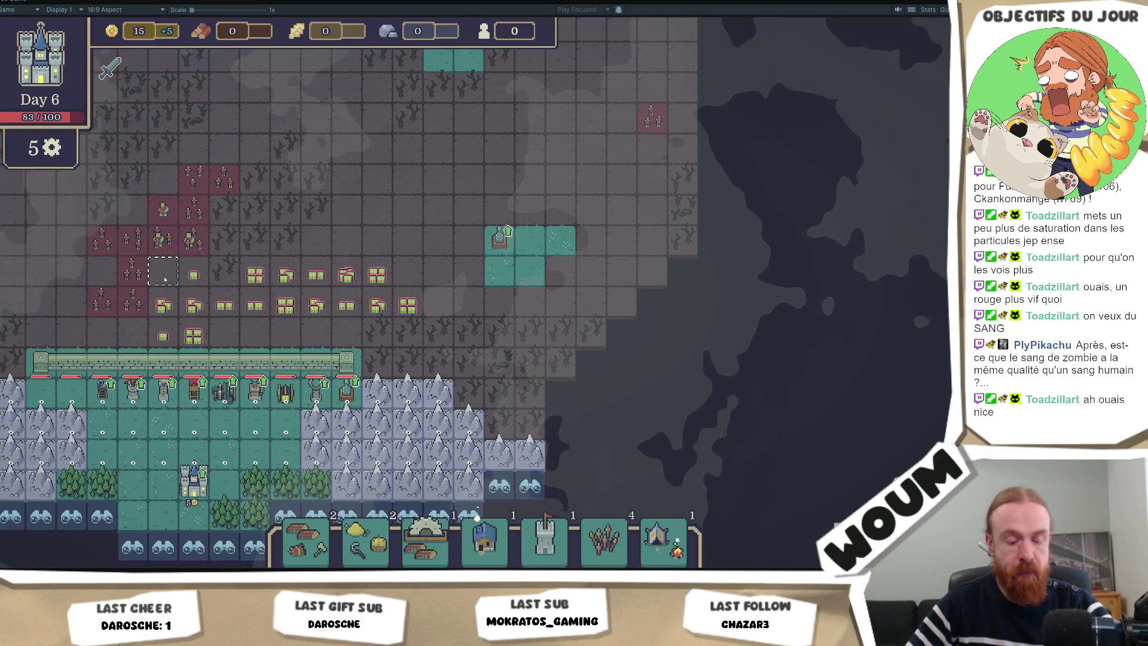
Pan and zoom the map to follow the zombies as the game reaches Day 6
drag(165, 279, 358, 277)
scroll(358, 277, up, 2)
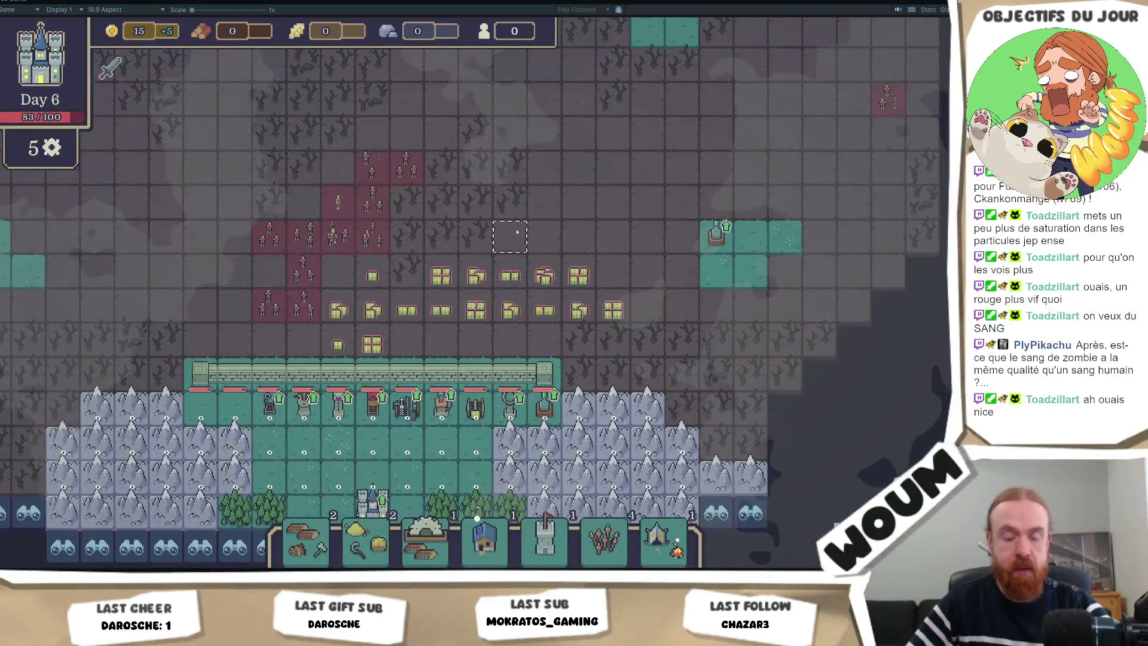
mouse_move(513, 225)
mouse_down()
mouse_move(544, 188)
mouse_move(630, 162)
mouse_up()
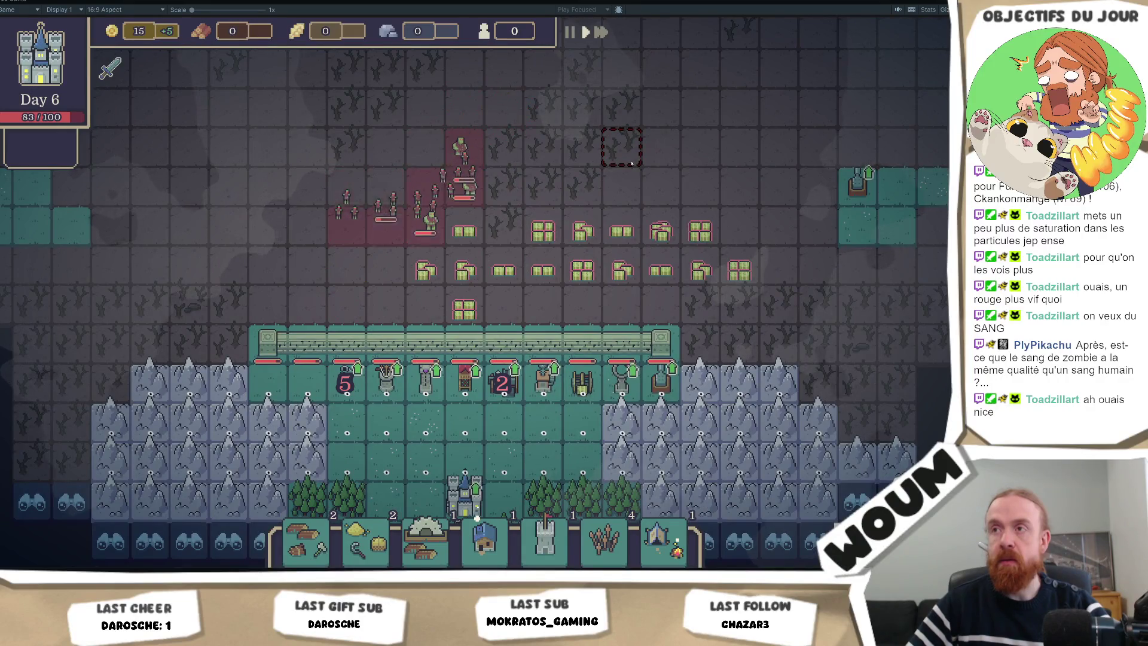
scroll(632, 163, down, 1)
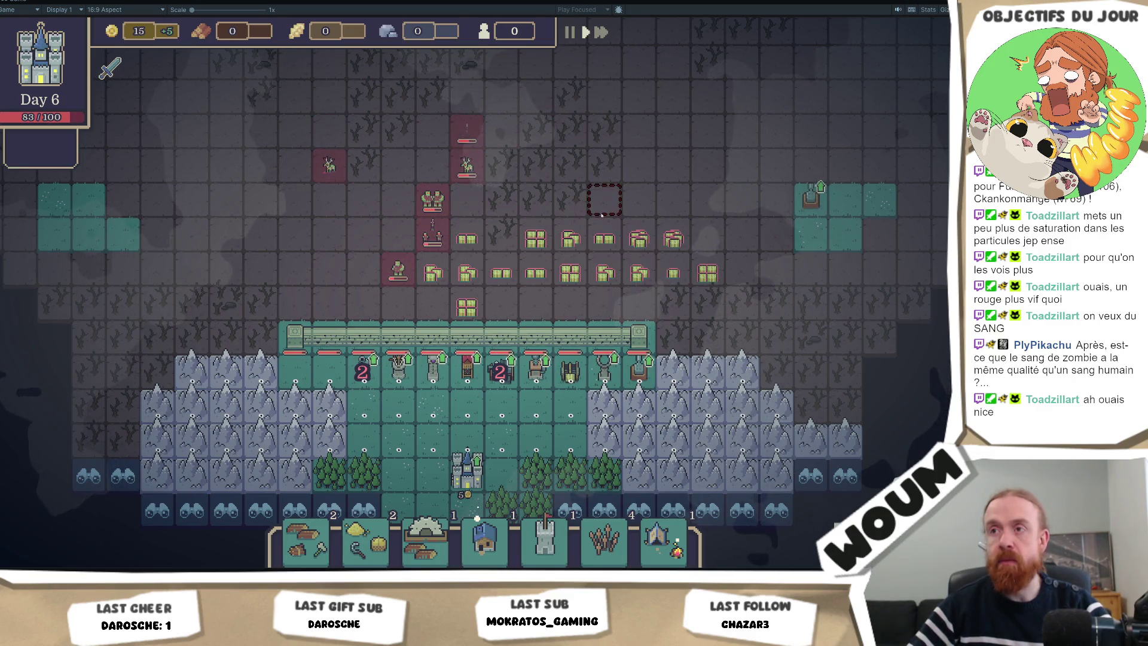
key(w)
key(d)
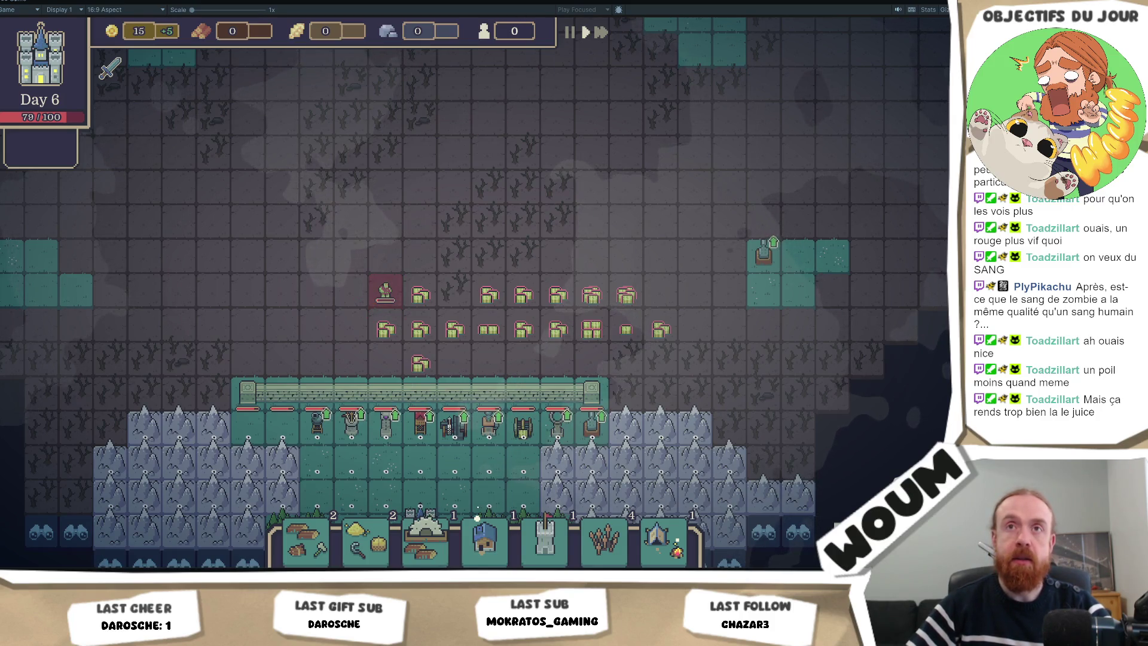
right_click(12, 2)
Restore the editor layout and push the blood start colour's saturation higher
click(36, 8)
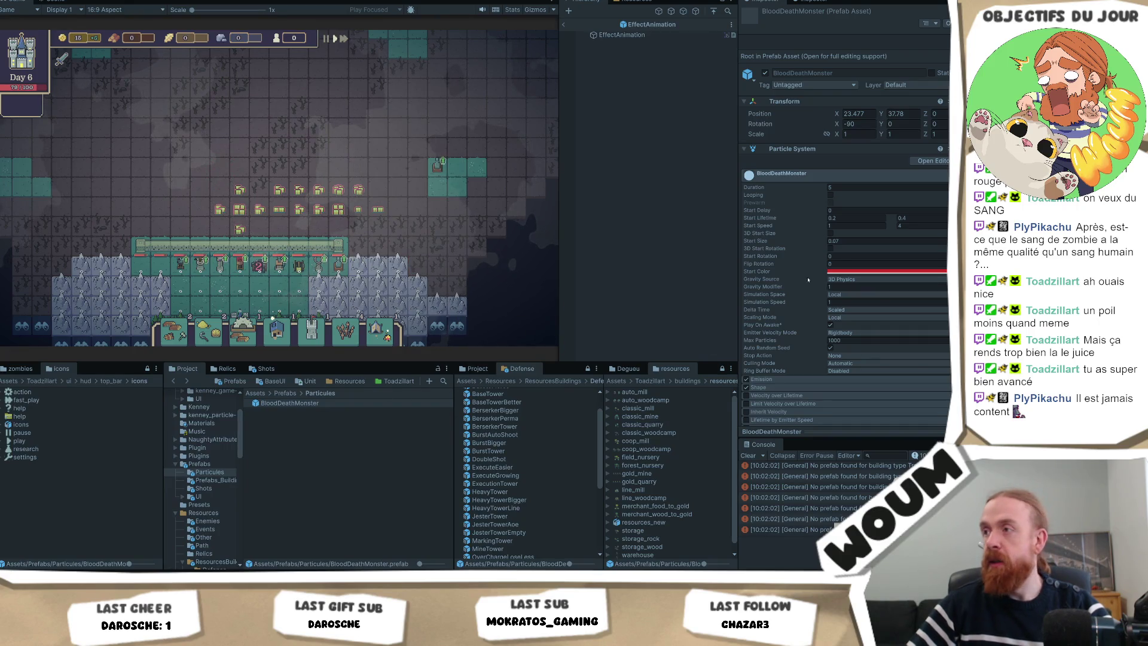
click(849, 272)
drag(937, 422, 922, 425)
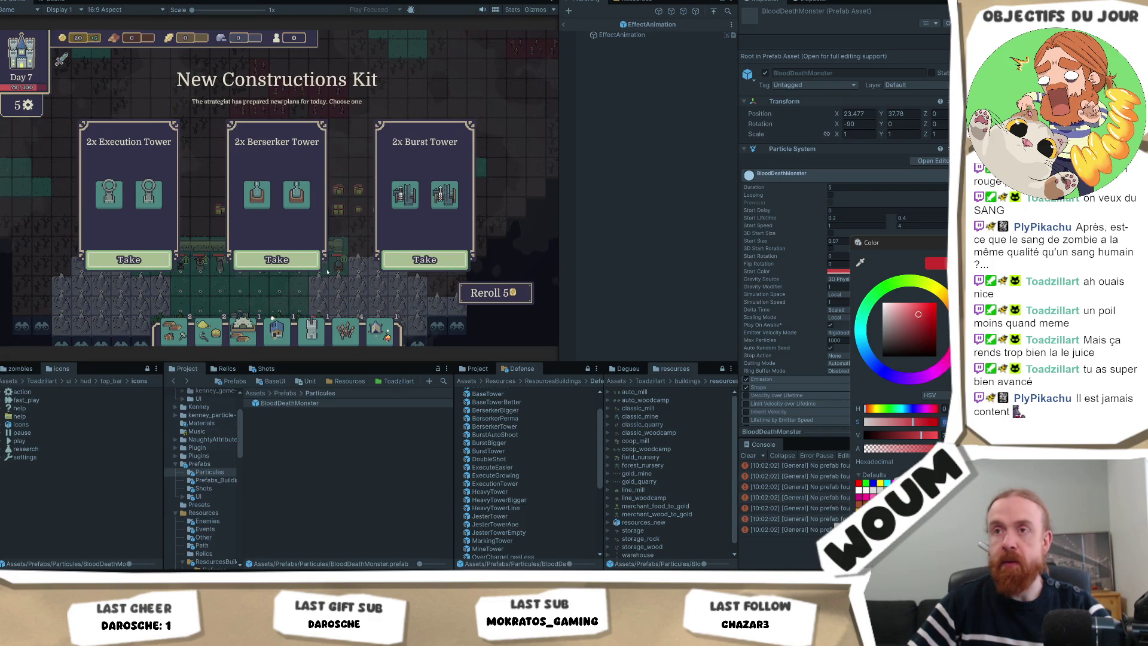
Take the Berserker Tower and Growing House cards and maximize the Game view again
click(249, 259)
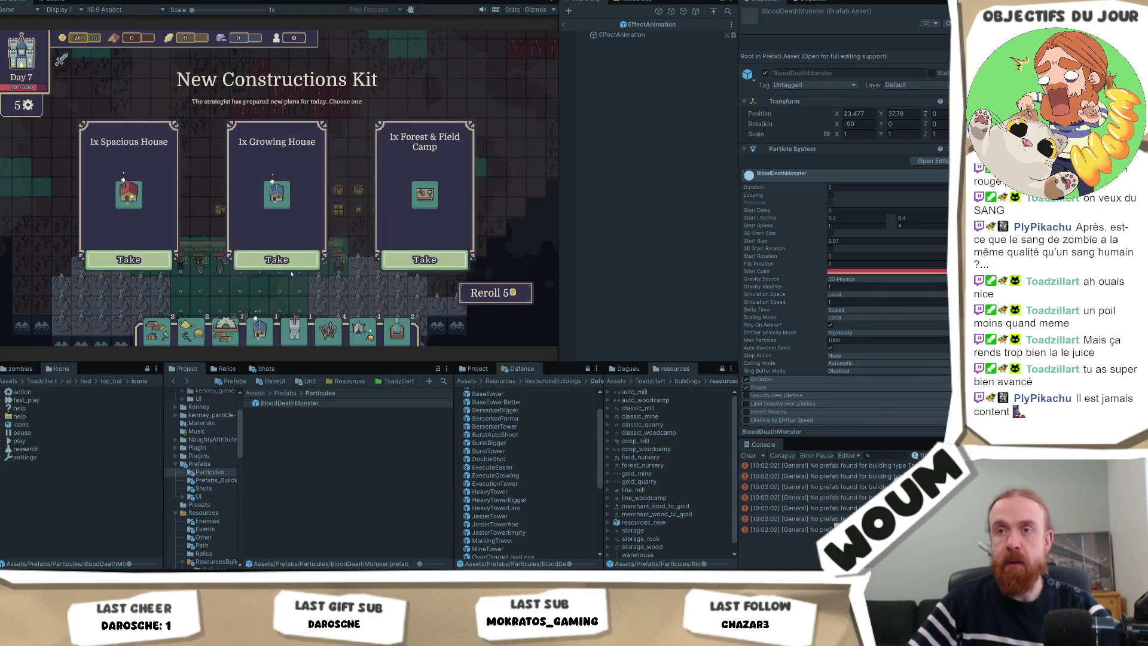
click(281, 261)
right_click(21, 3)
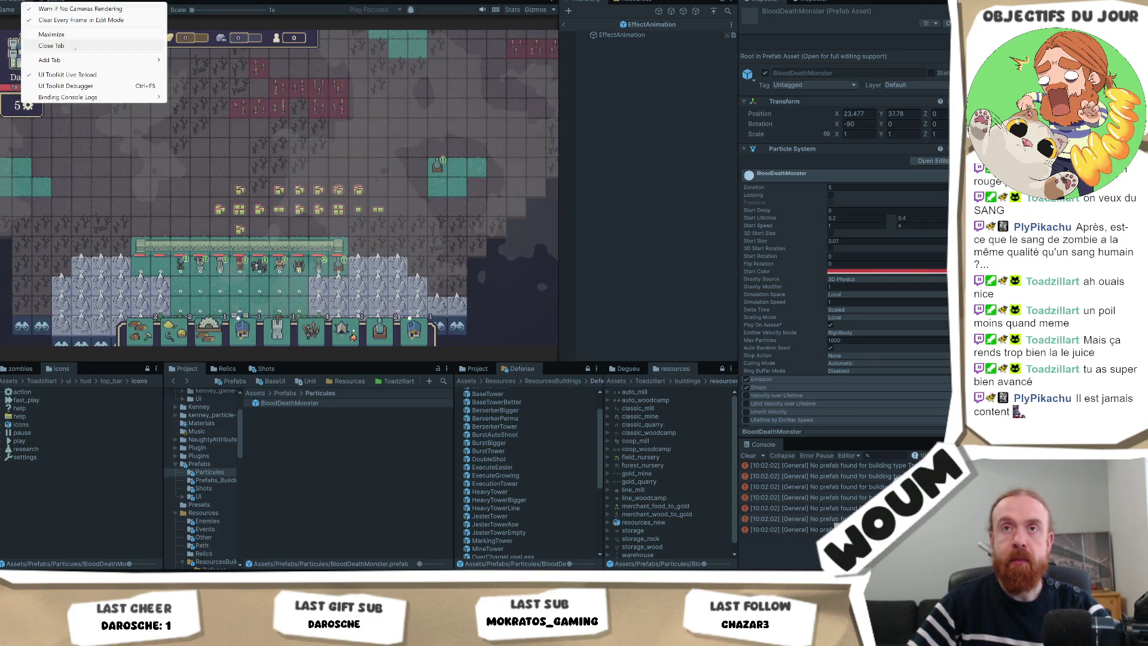
click(47, 34)
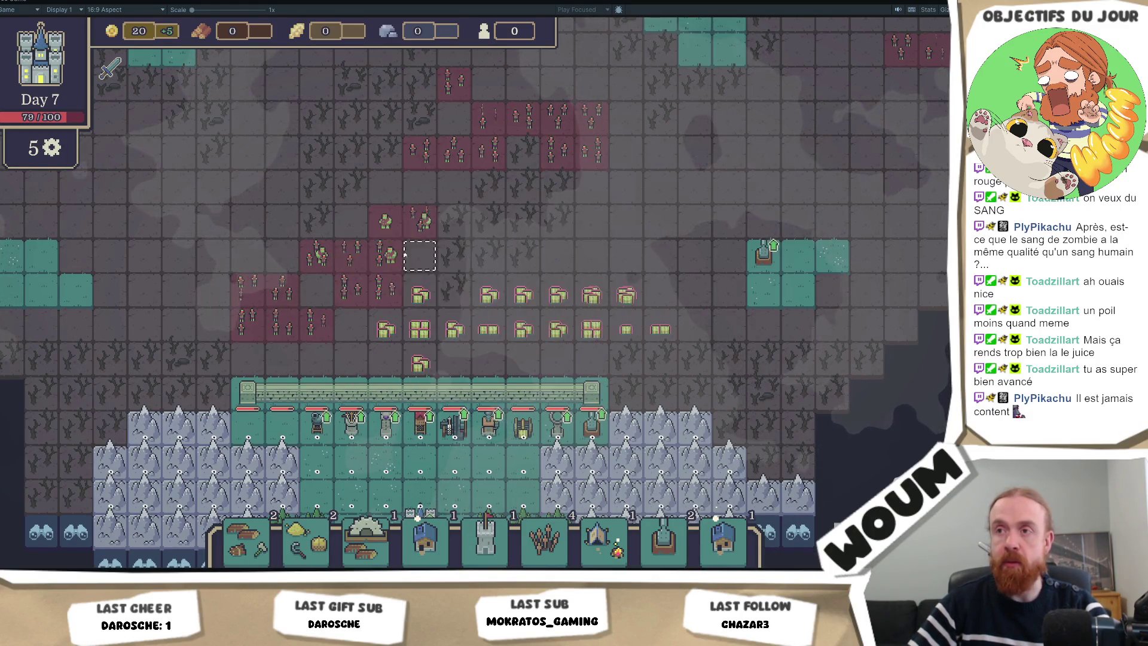
Play on into Day 8, following the zombies and taking the Pushback Trap and Scout Post cards
mouse_move(351, 255)
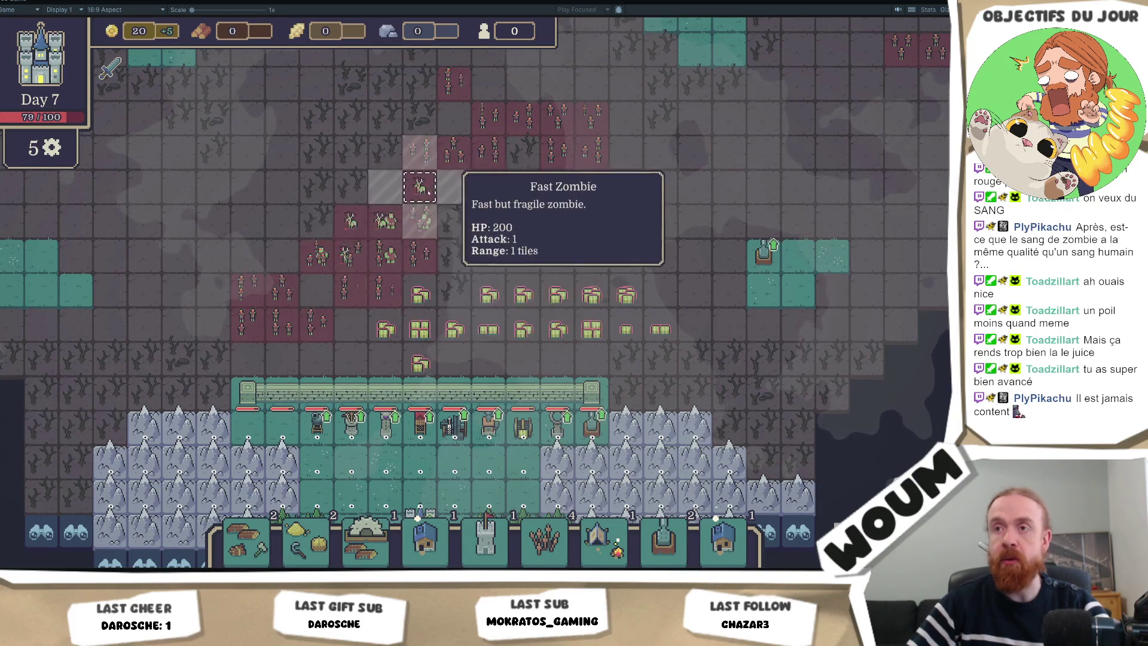
mouse_move(435, 275)
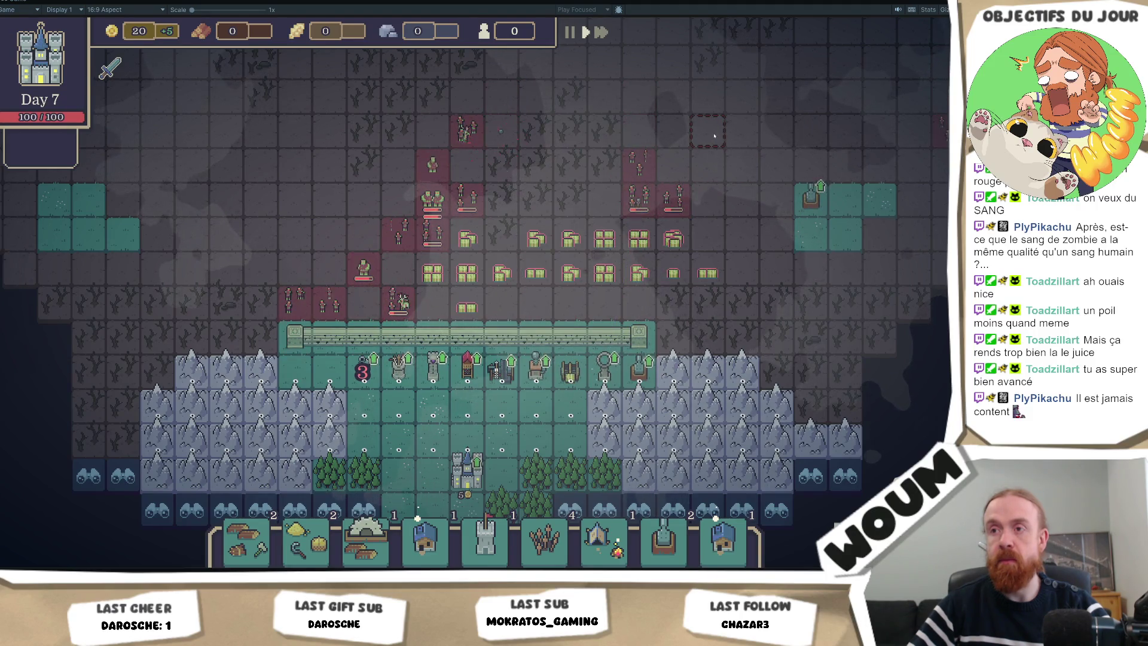
drag(715, 136, 703, 145)
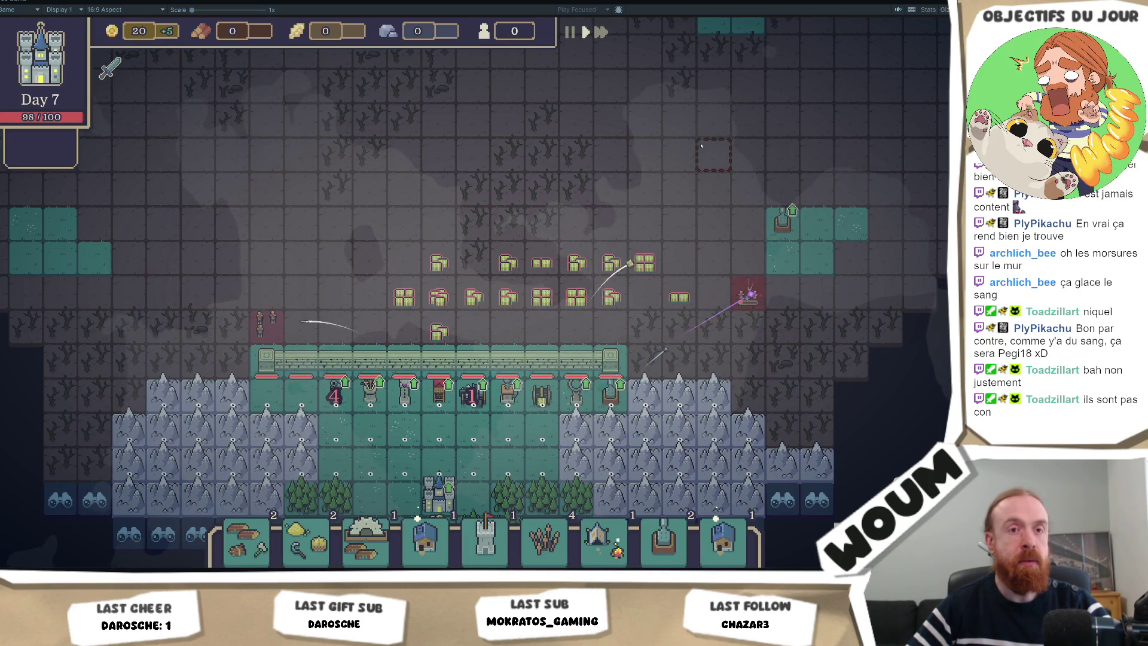
scroll(702, 145, down, 1)
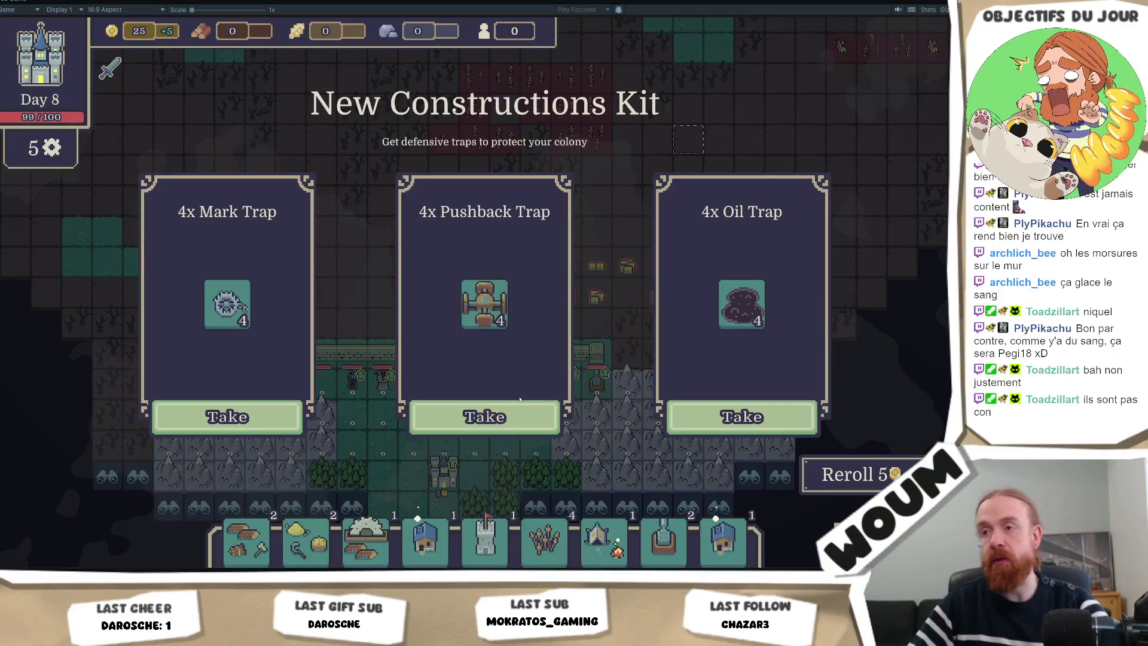
click(515, 421)
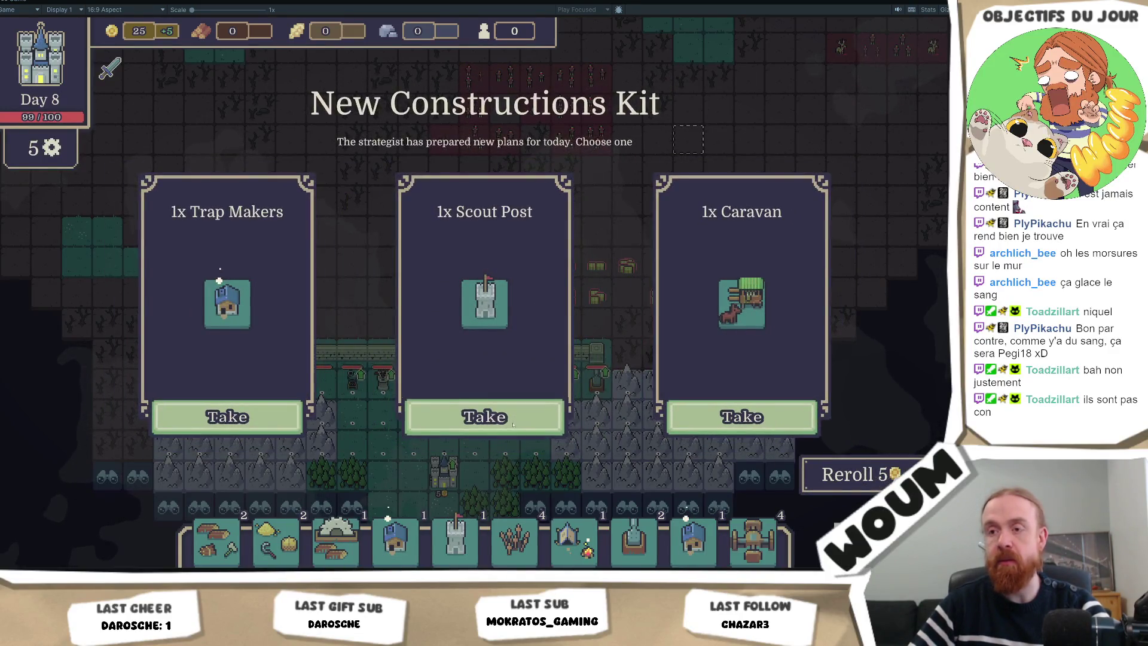
click(514, 421)
right_click(12, 8)
Open the MineTower prefab, change its attack Damage from 10 to 25, and save
click(36, 32)
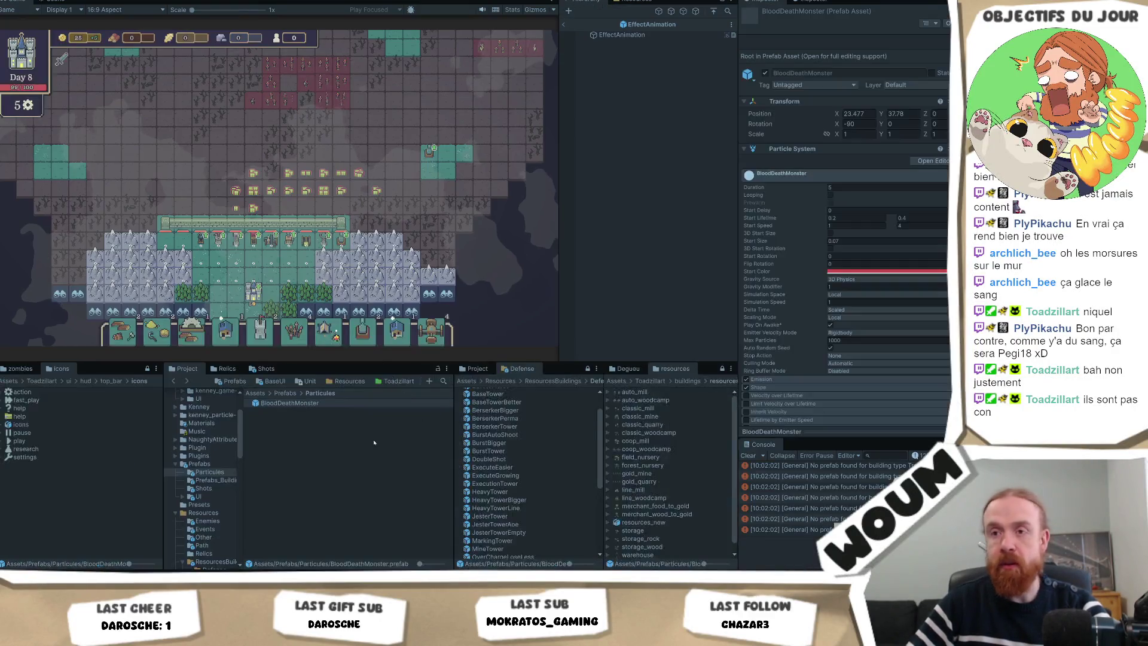
scroll(509, 456, down, 5)
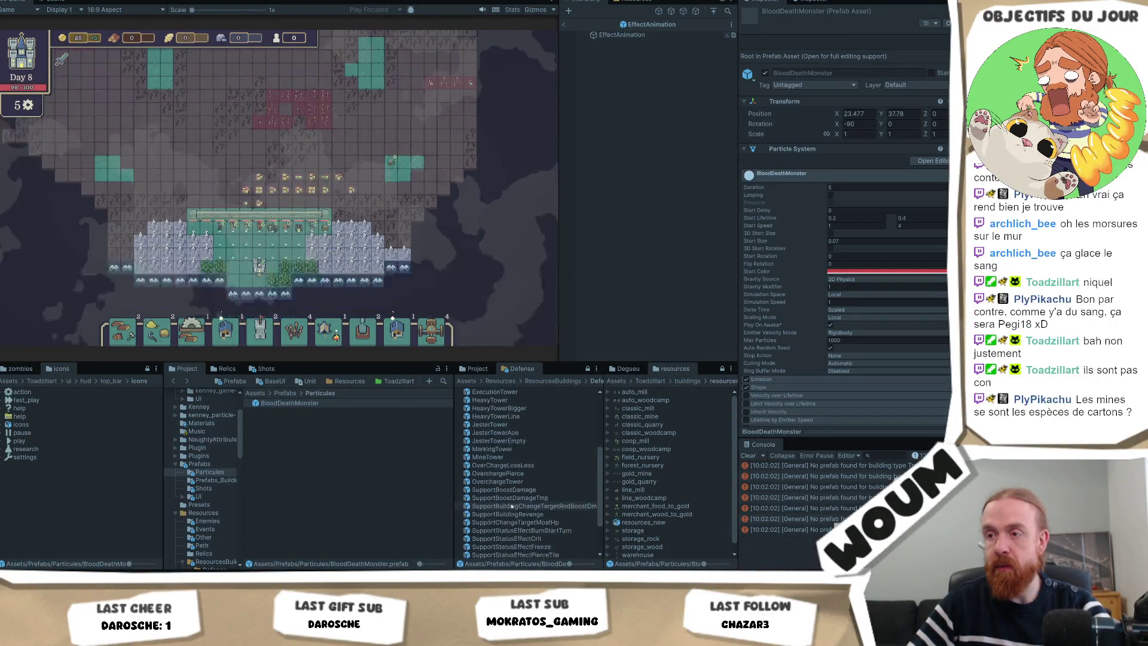
double_click(502, 456)
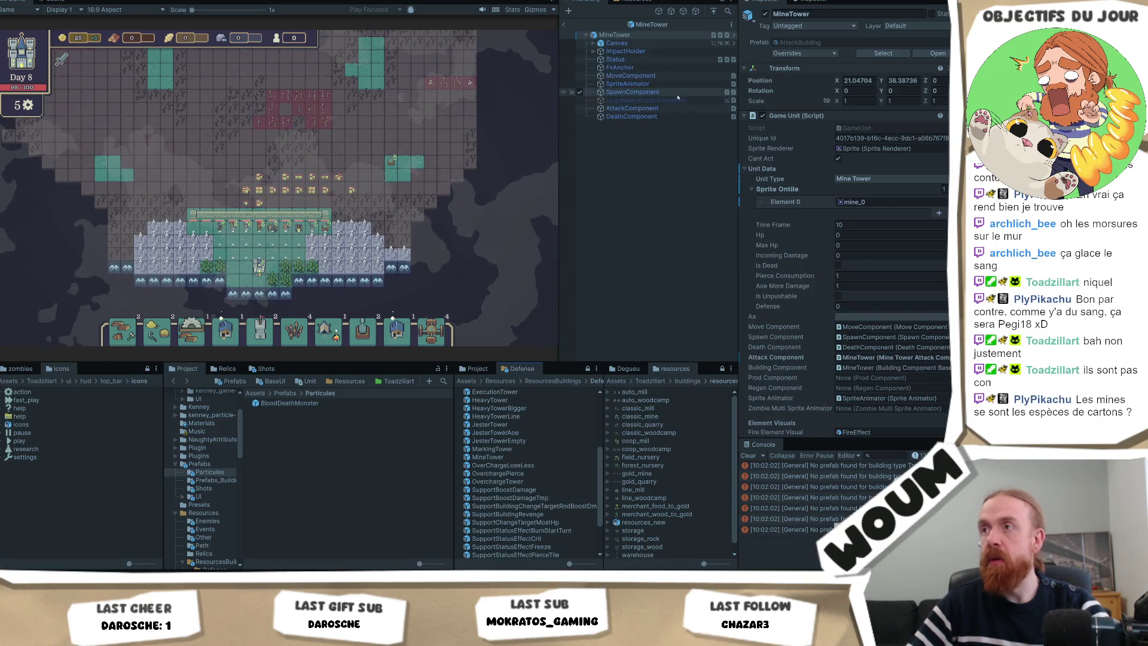
scroll(887, 271, down, 5)
scroll(888, 270, down, 15)
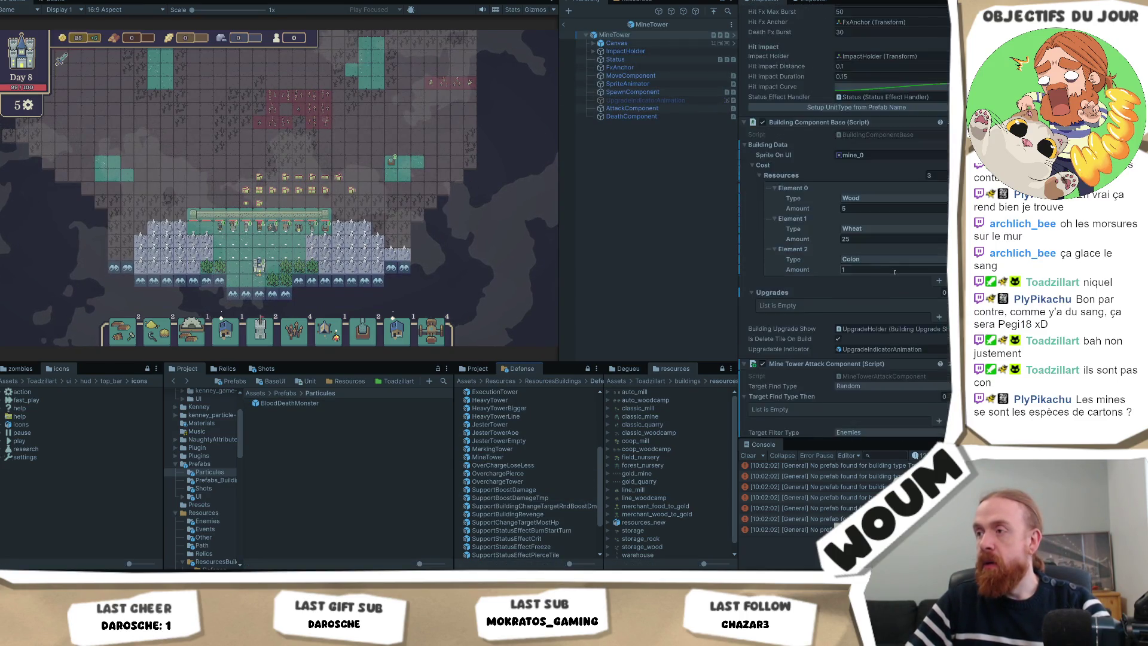
click(853, 234)
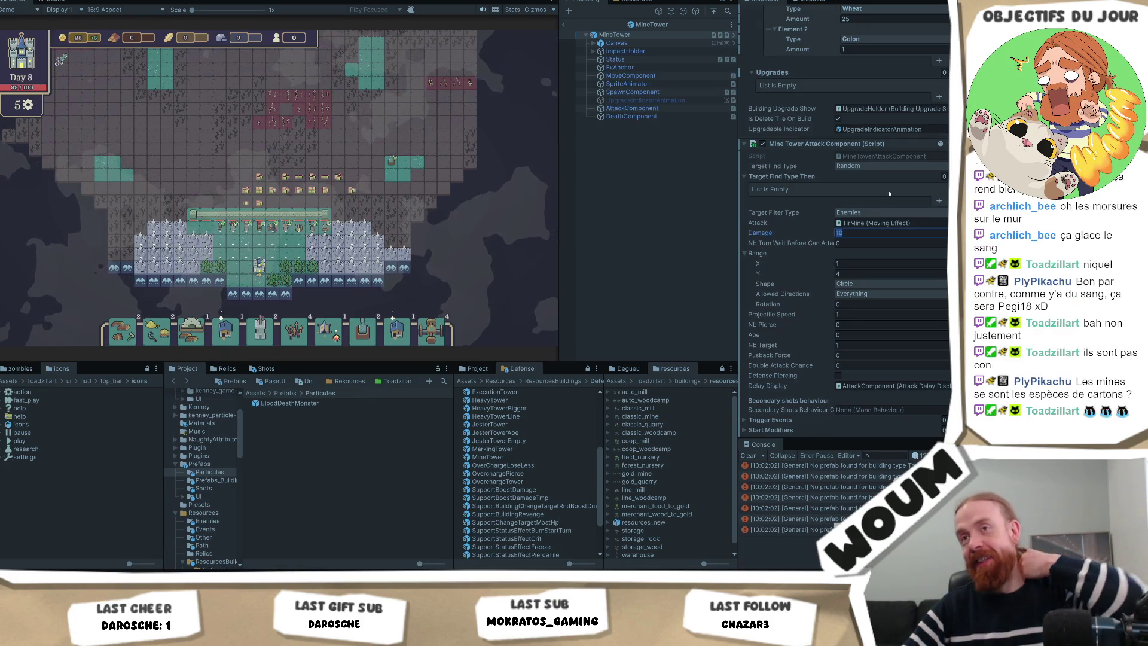
text(25)
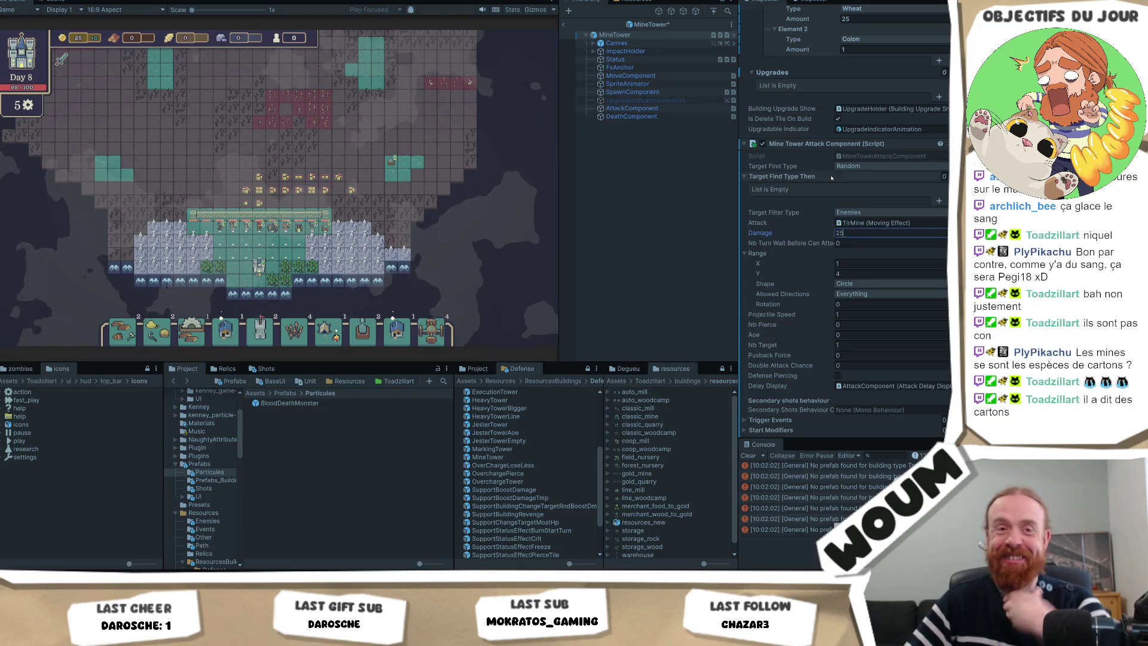
click(671, 197)
key(ctrl+s)
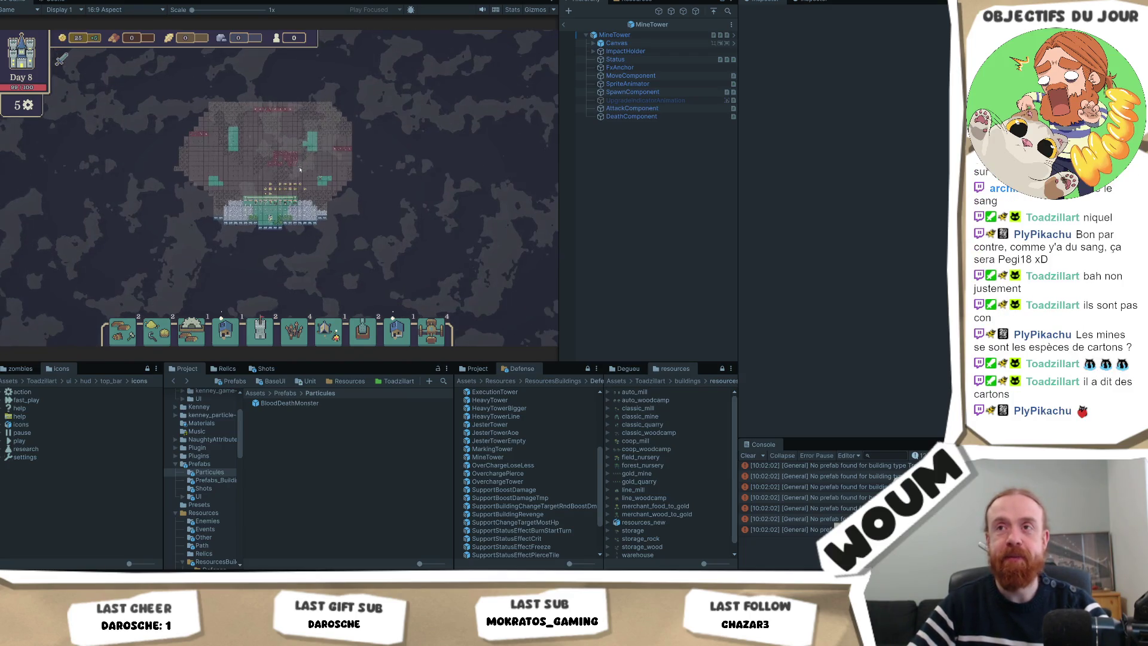
Select MineTower and scroll its Inspector down to the mine settings
mouse_move(288, 177)
scroll(288, 178, up, 3)
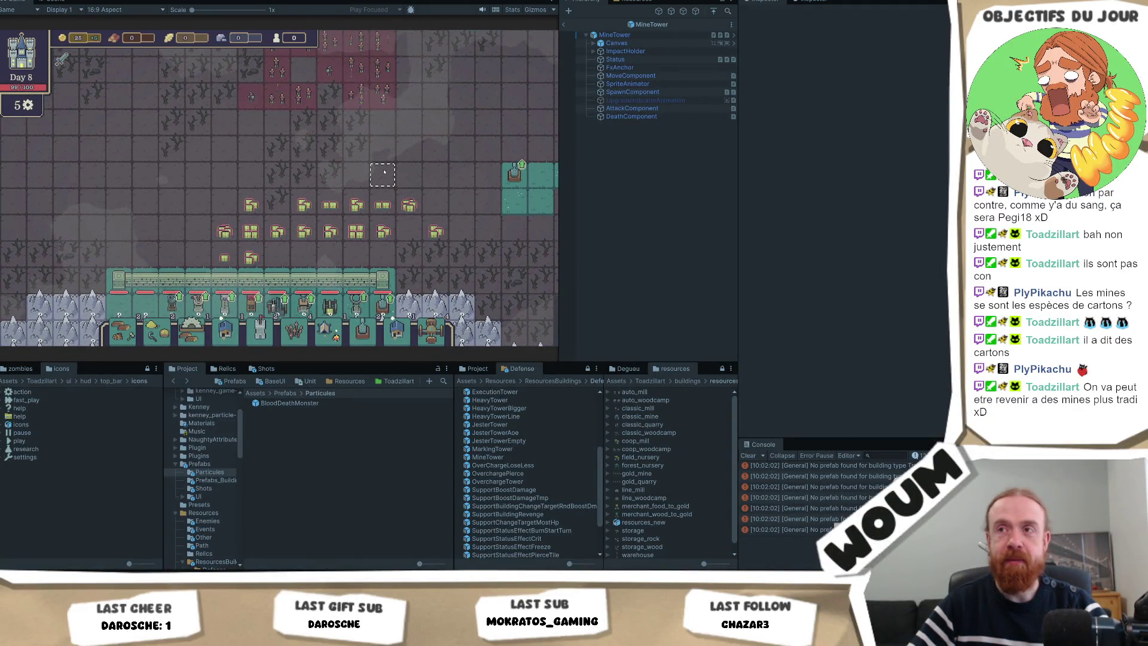
scroll(382, 173, up, 2)
scroll(394, 164, down, 3)
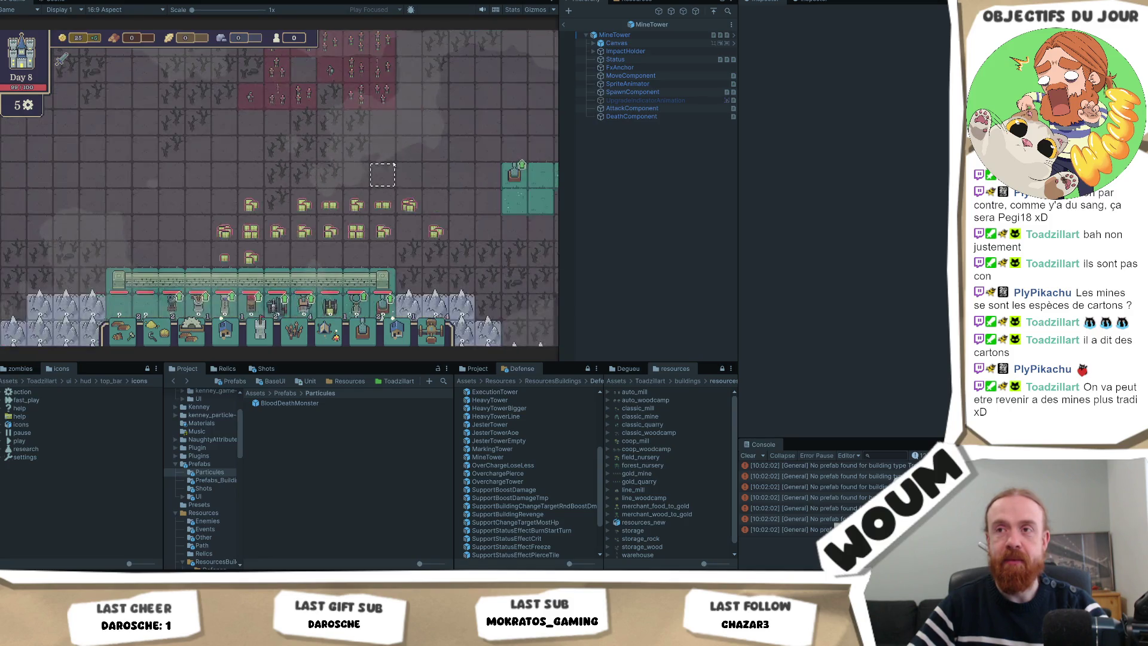
drag(398, 163, 385, 173)
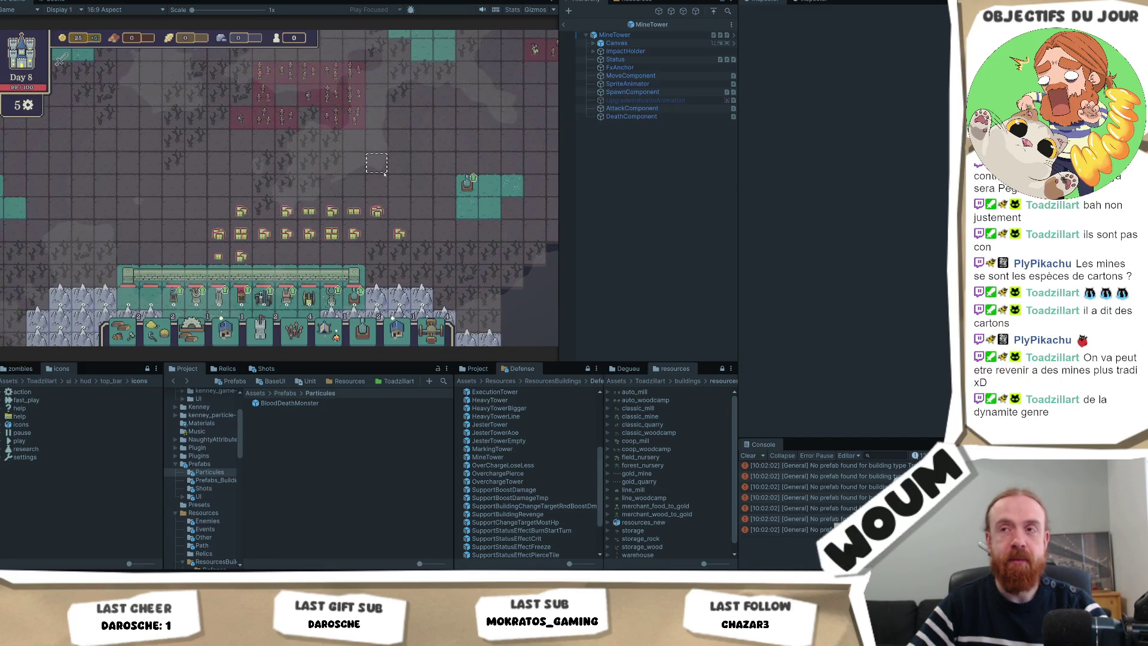
drag(376, 183, 371, 193)
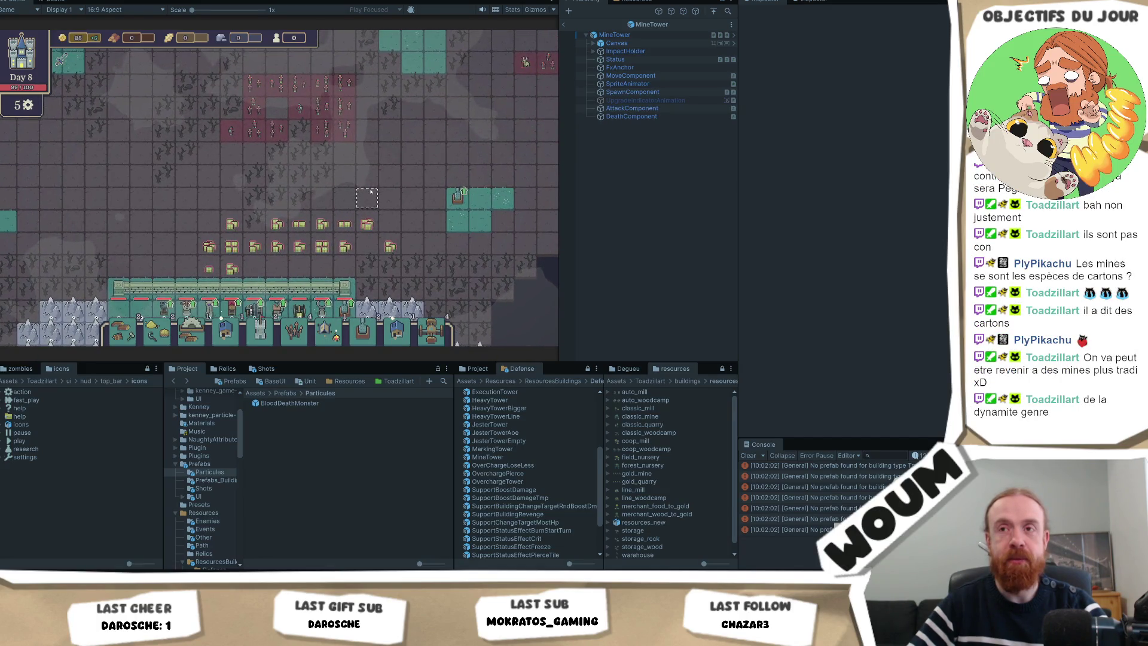
scroll(367, 198, down, 2)
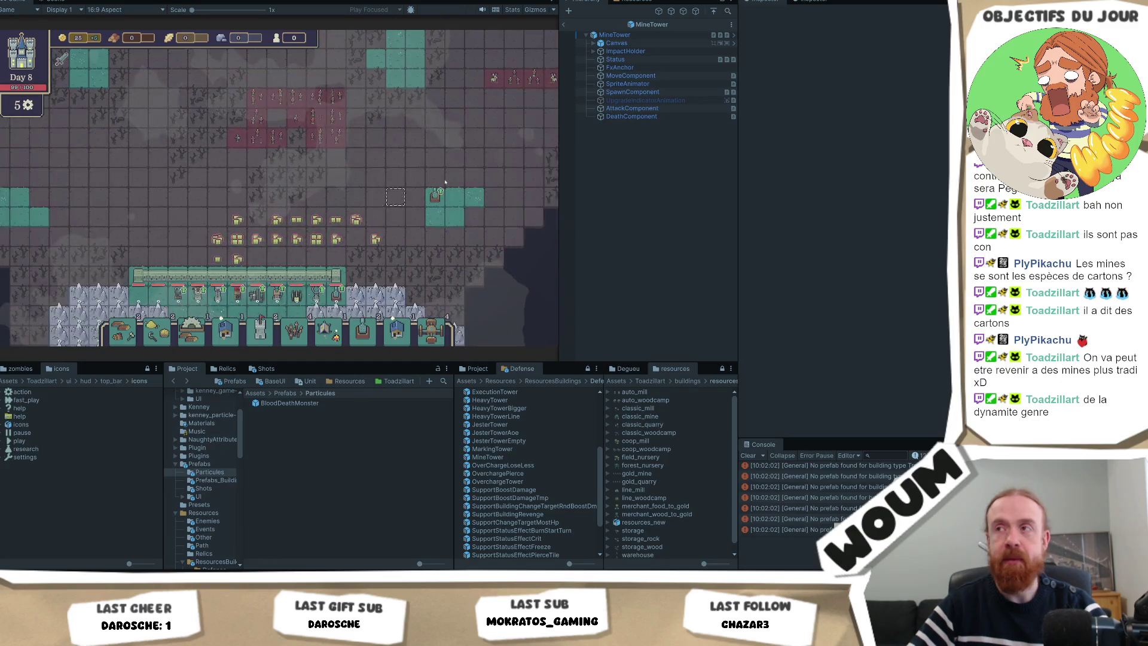
click(616, 34)
scroll(897, 251, down, 5)
scroll(917, 256, down, 3)
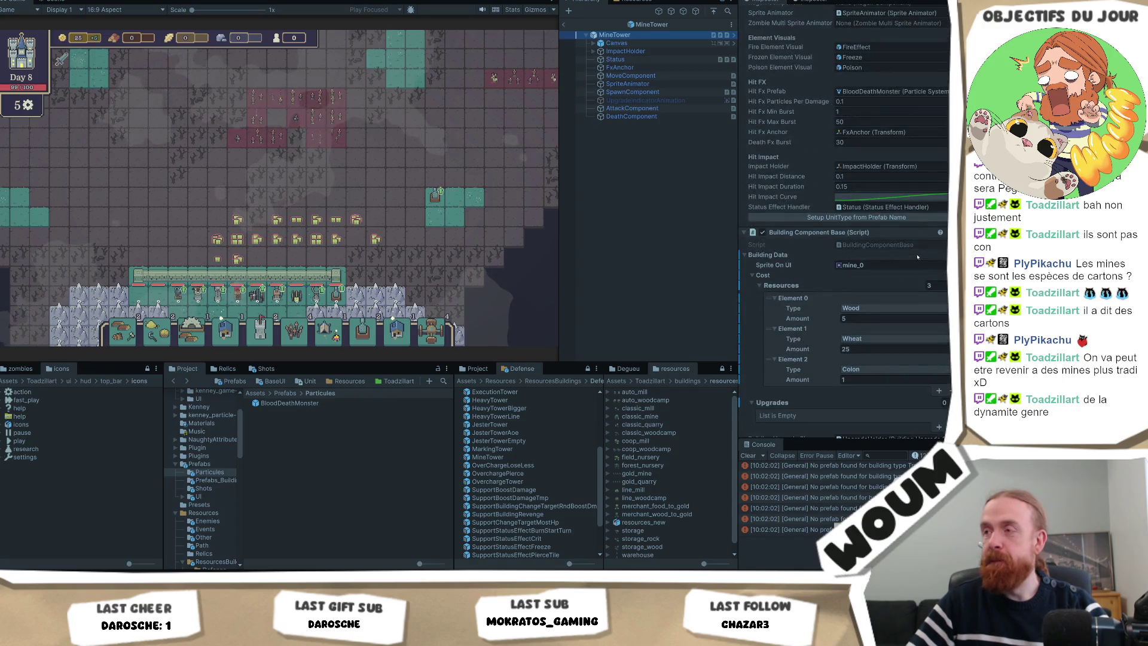
scroll(917, 256, down, 10)
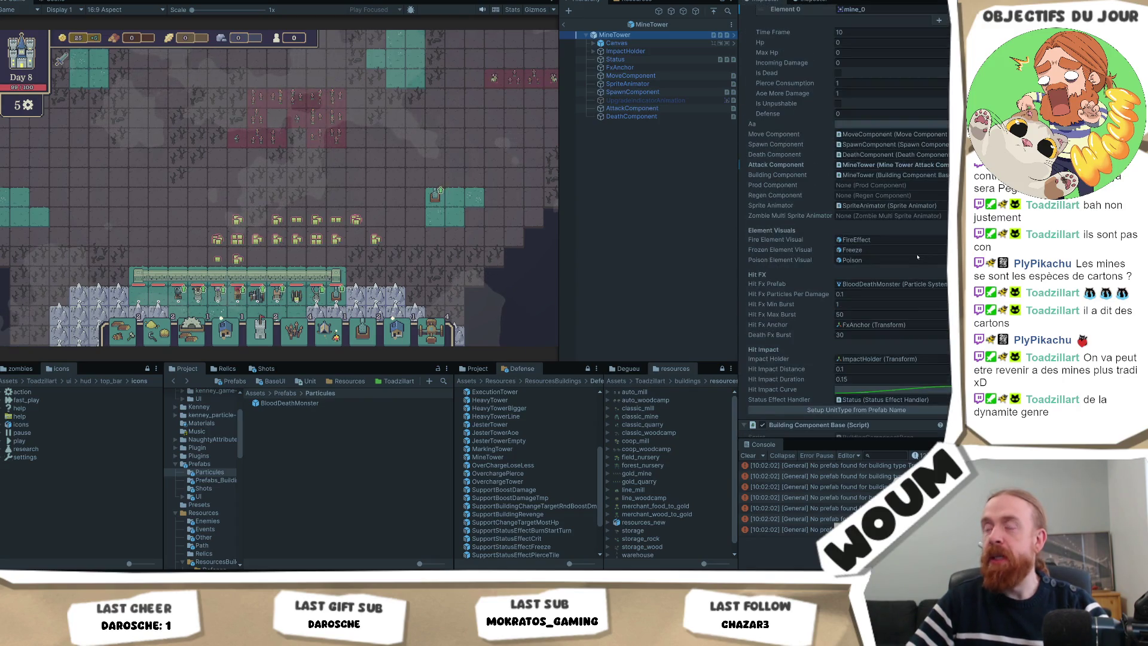
scroll(917, 256, down, 5)
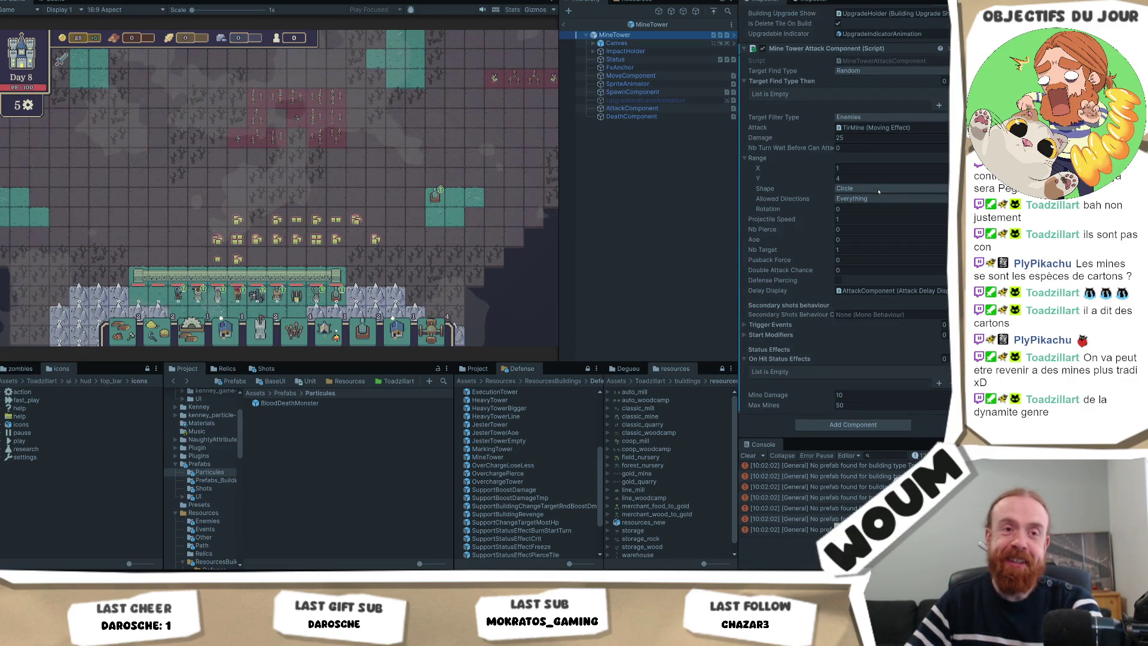
Set Mine Damage to 25 and confirm Max Mines at 50
click(853, 407)
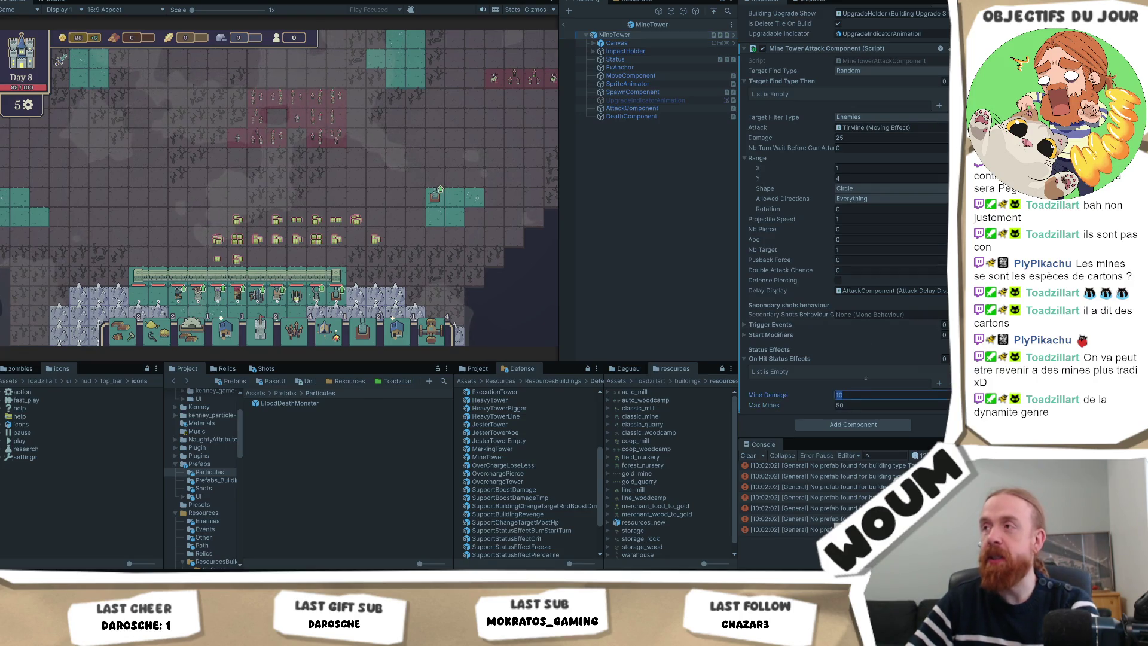
scroll(865, 247, up, 3)
scroll(865, 246, up, 9)
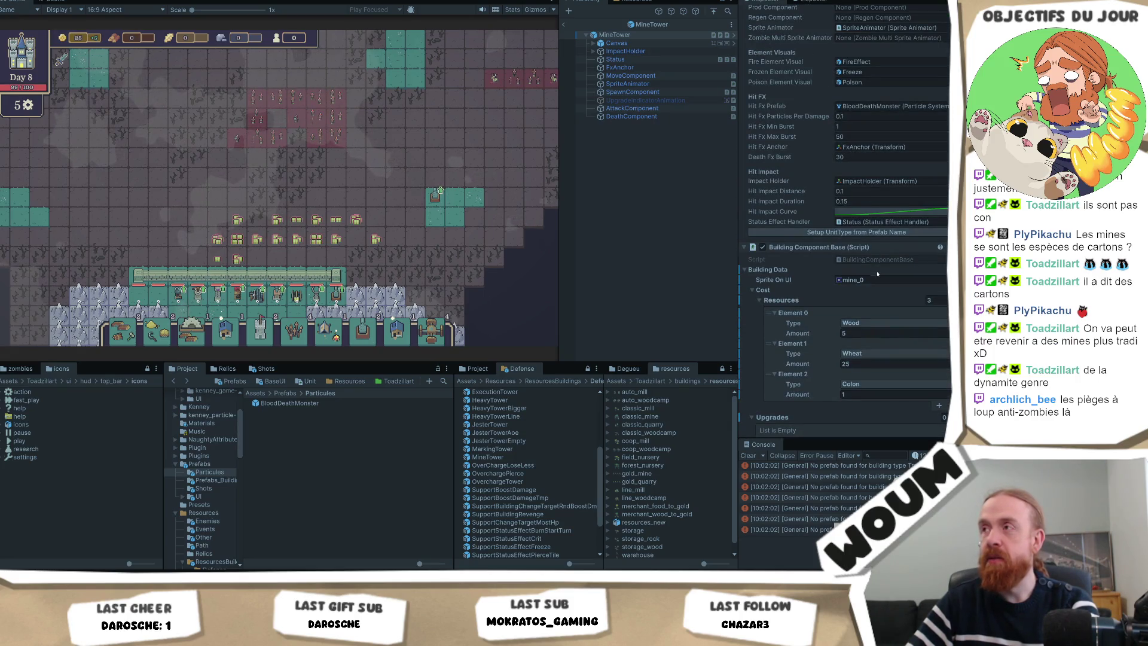
scroll(883, 350, down, 1)
scroll(883, 350, down, 11)
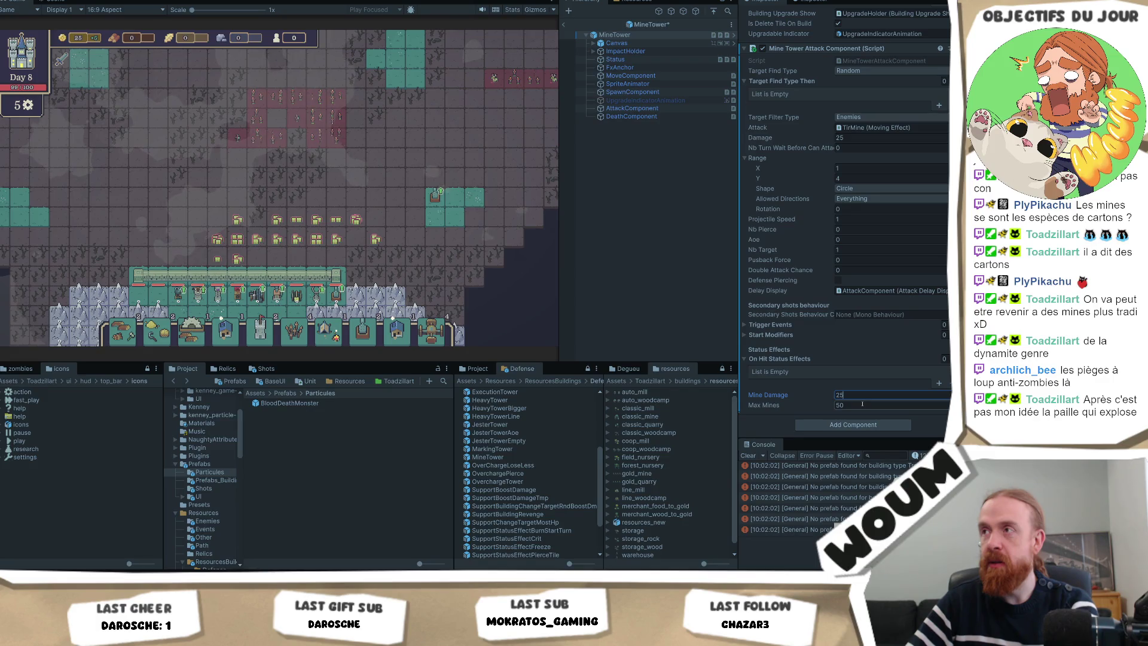
click(862, 404)
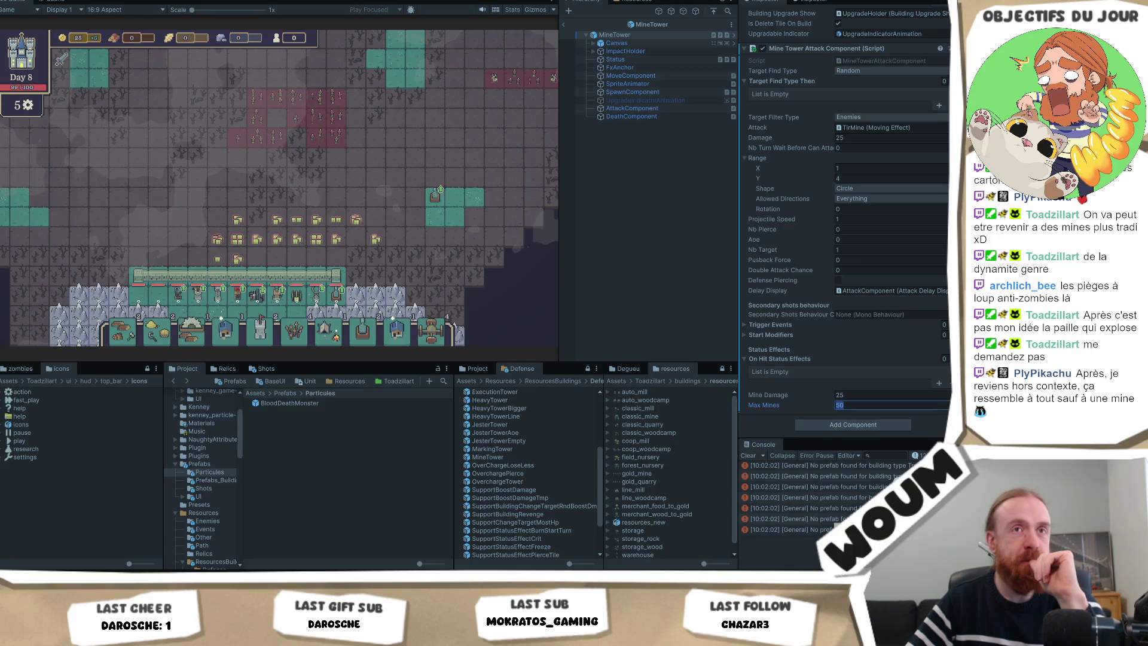
key(Return)
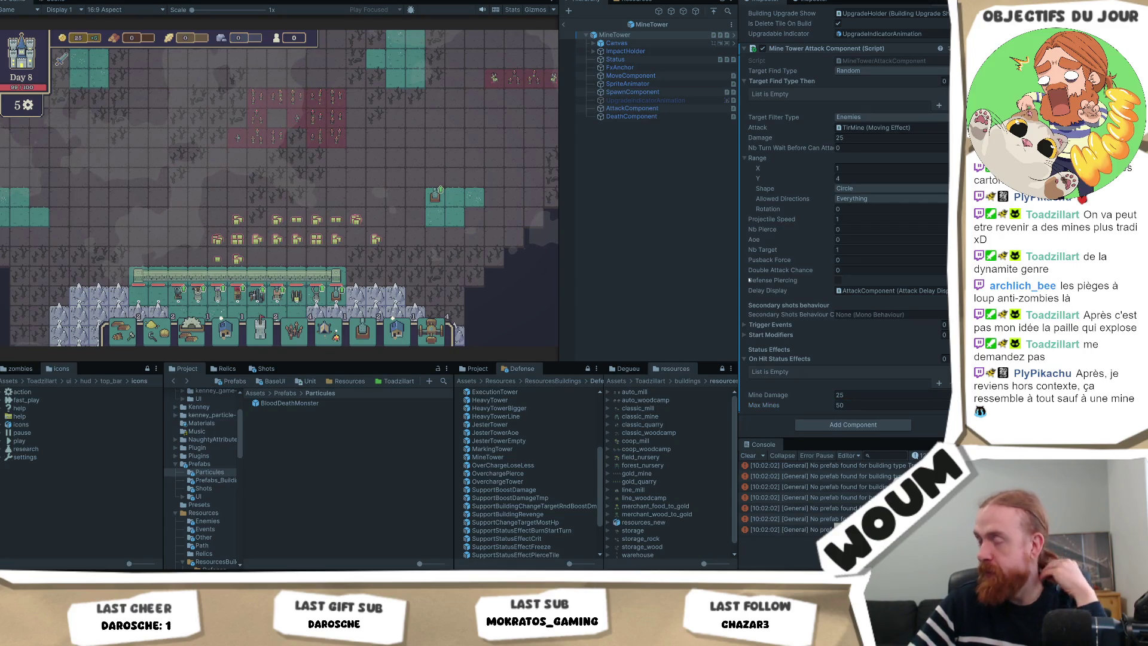
scroll(864, 207, up, 3)
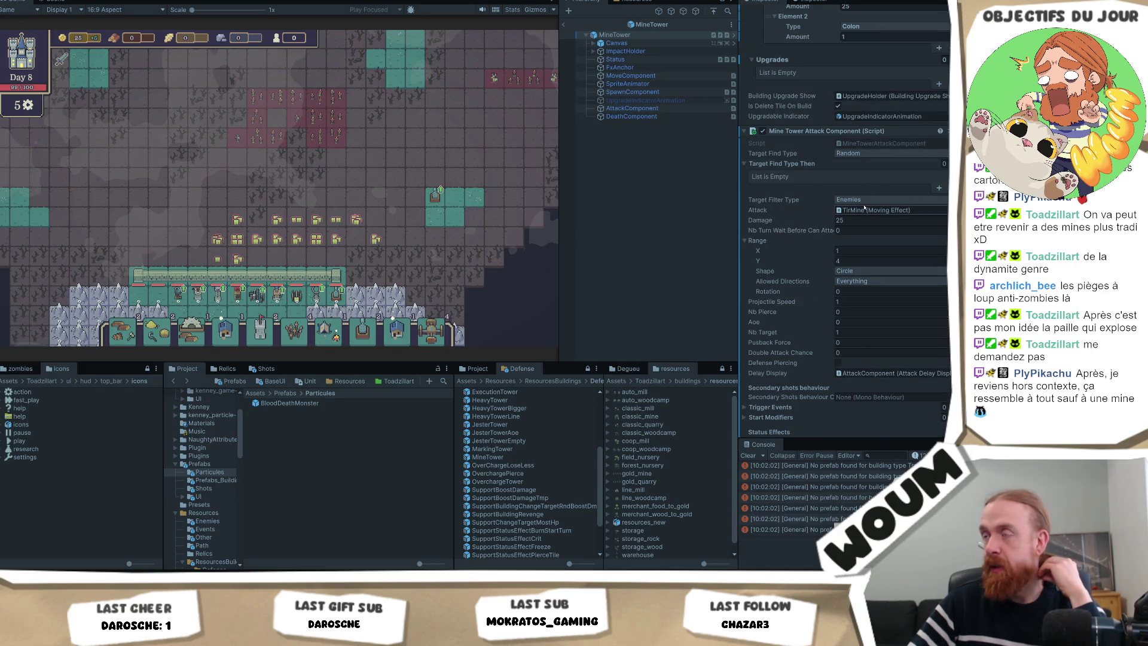
scroll(863, 207, down, 2)
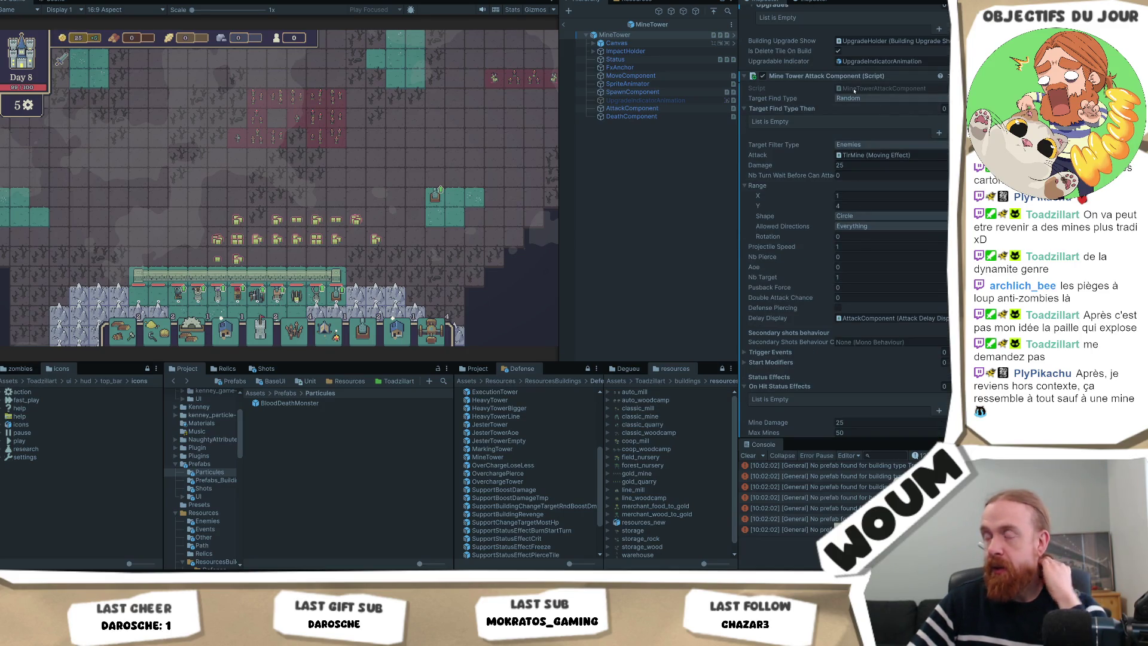
scroll(854, 91, down, 1)
key(Return)
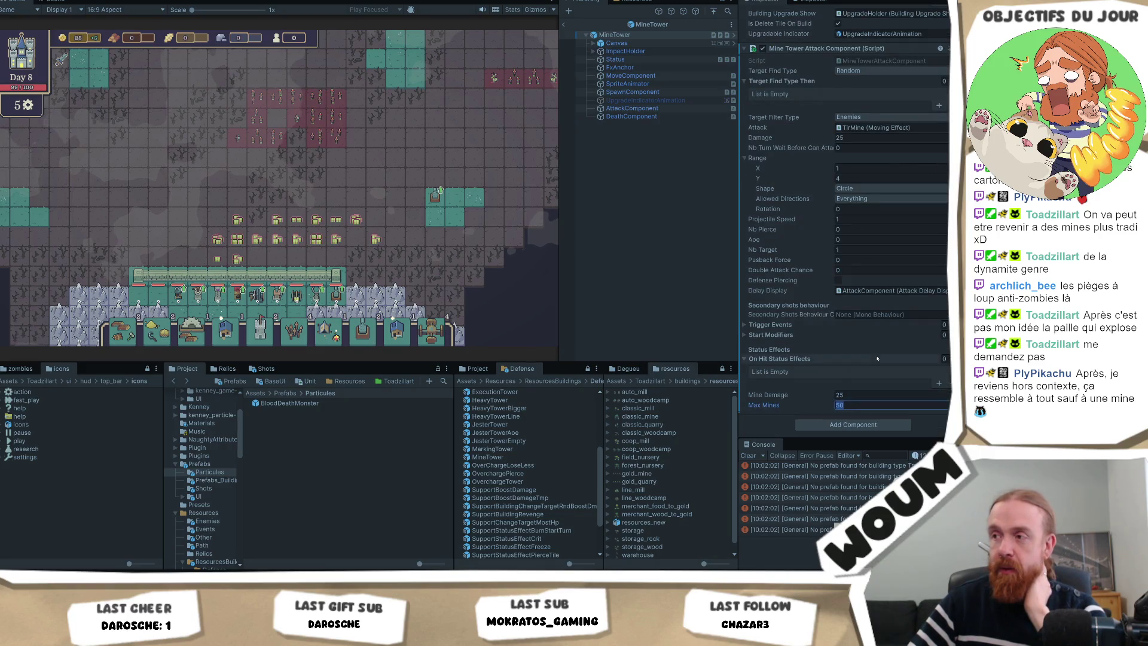
key(Return)
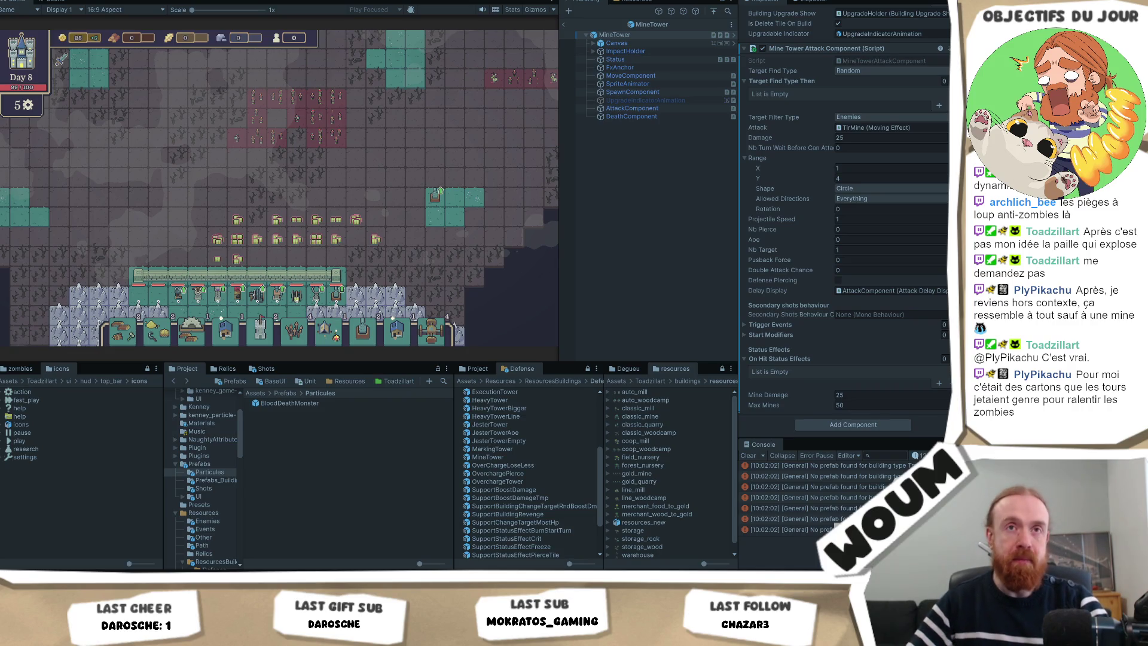
click(861, 405)
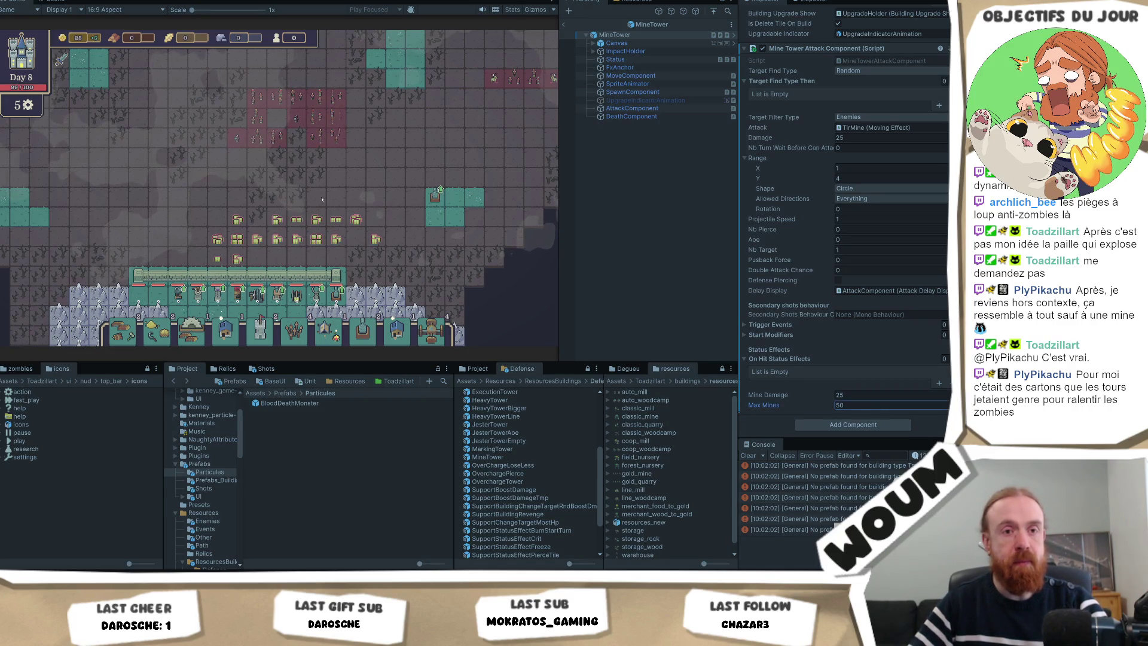
click(379, 149)
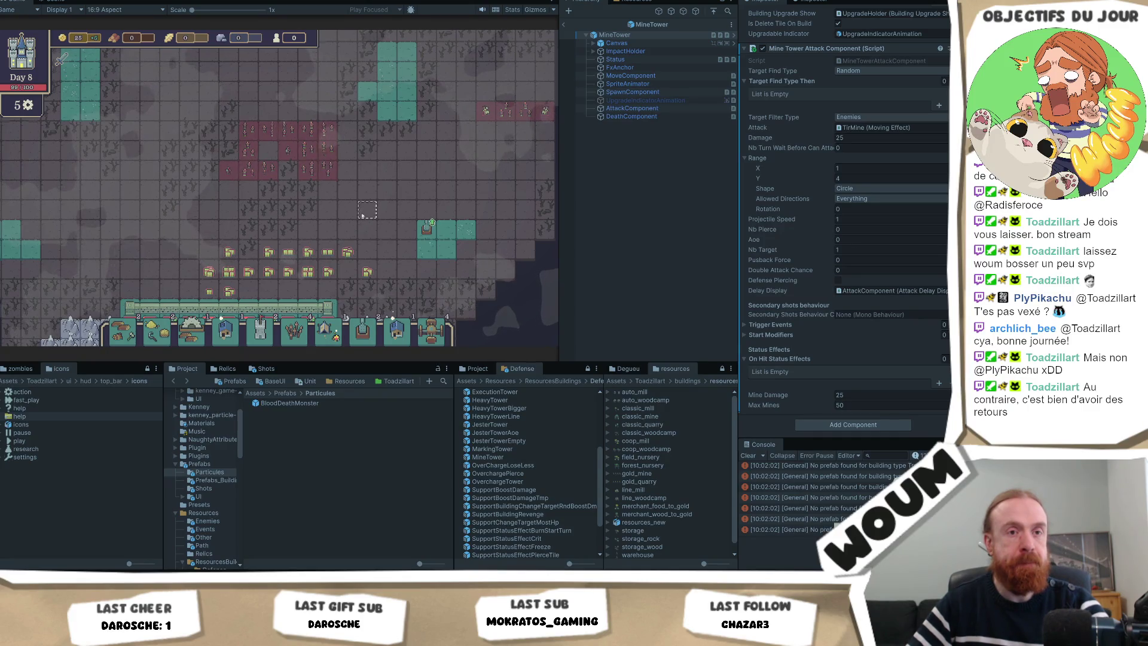
drag(362, 216, 357, 218)
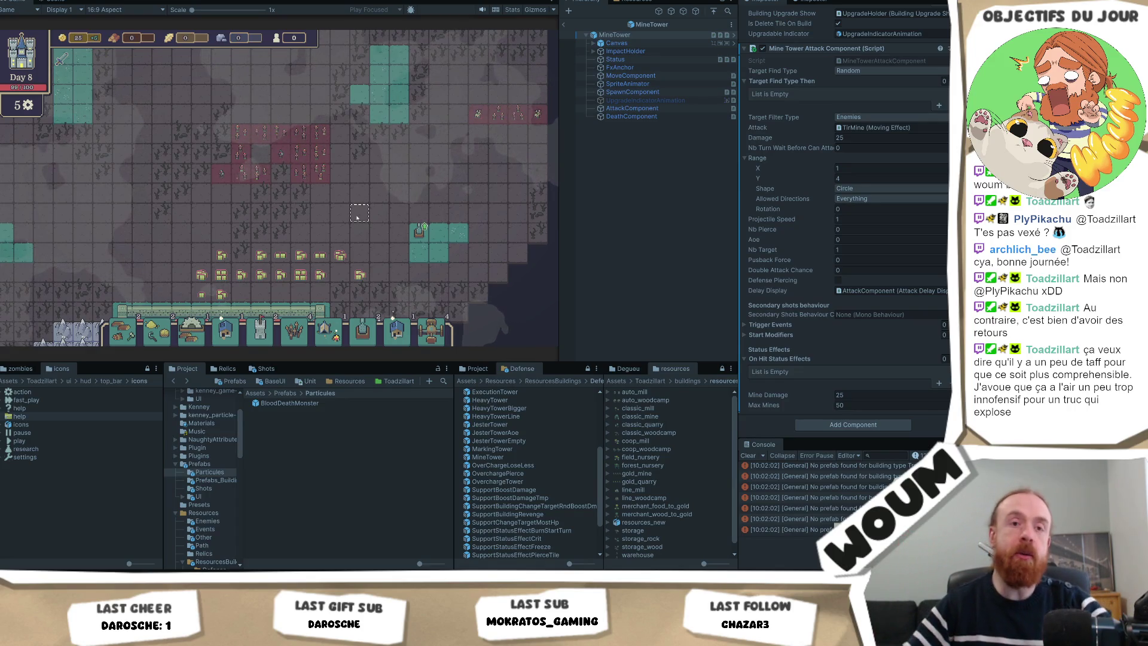
scroll(366, 246, up, 3)
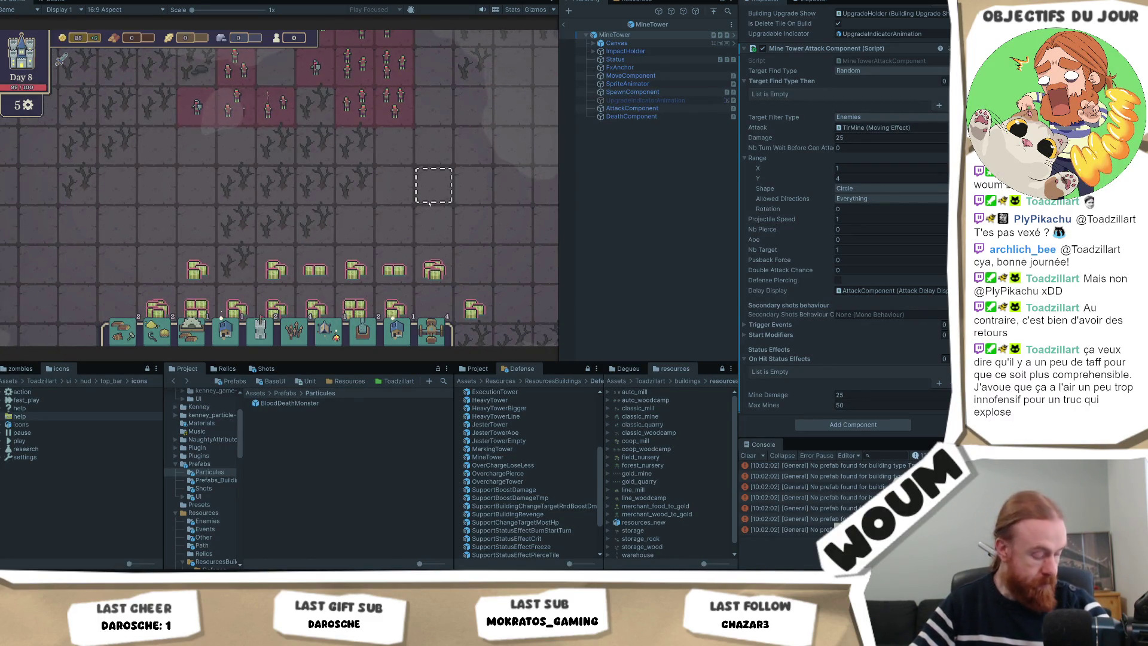
scroll(426, 201, down, 3)
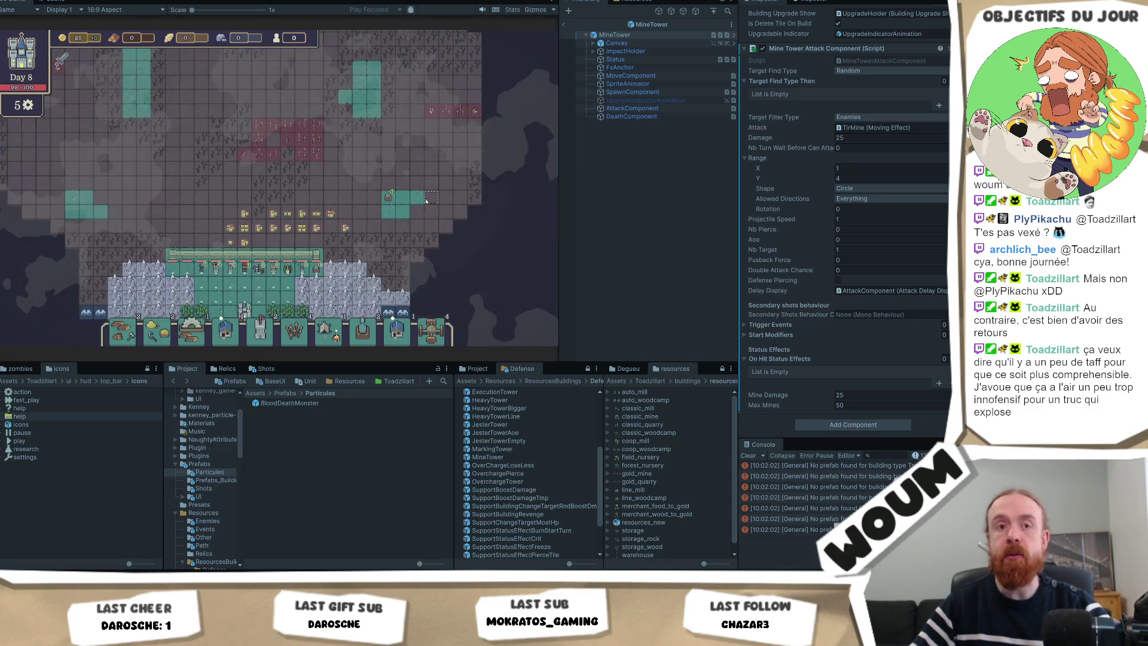
scroll(417, 206, up, 1)
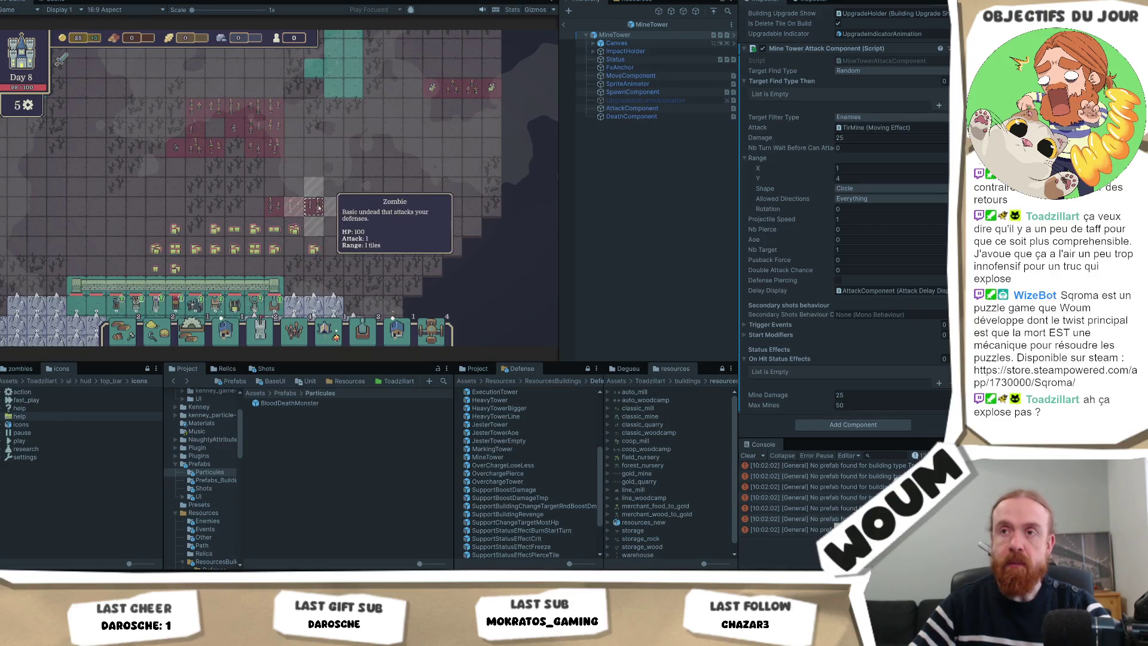
mouse_move(353, 187)
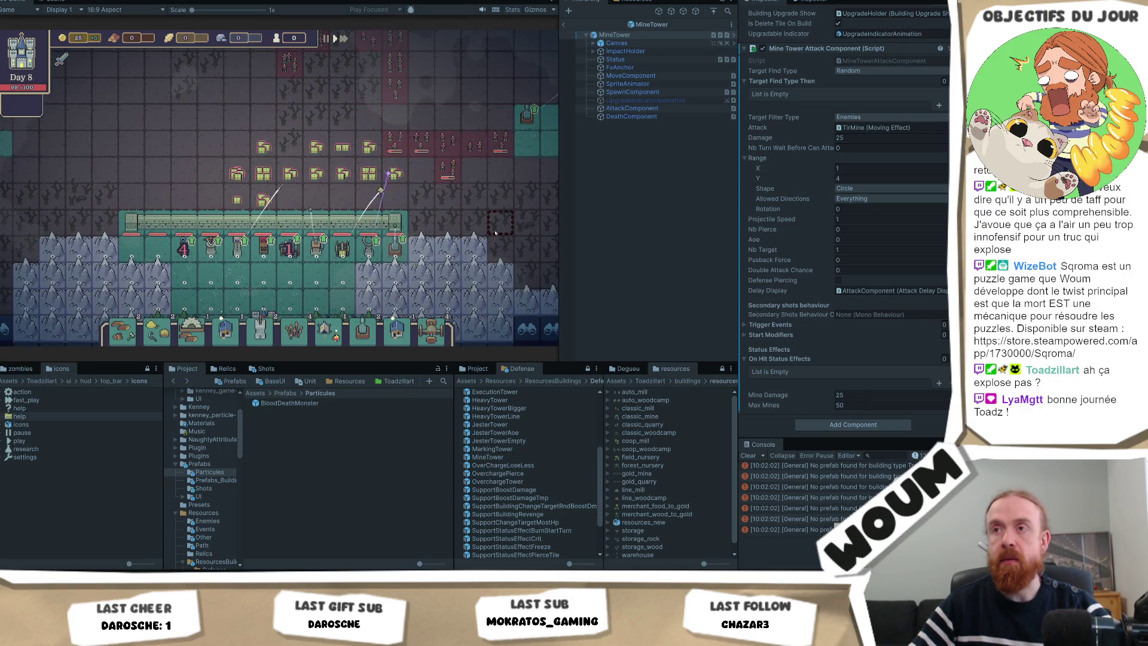
drag(494, 233, 470, 244)
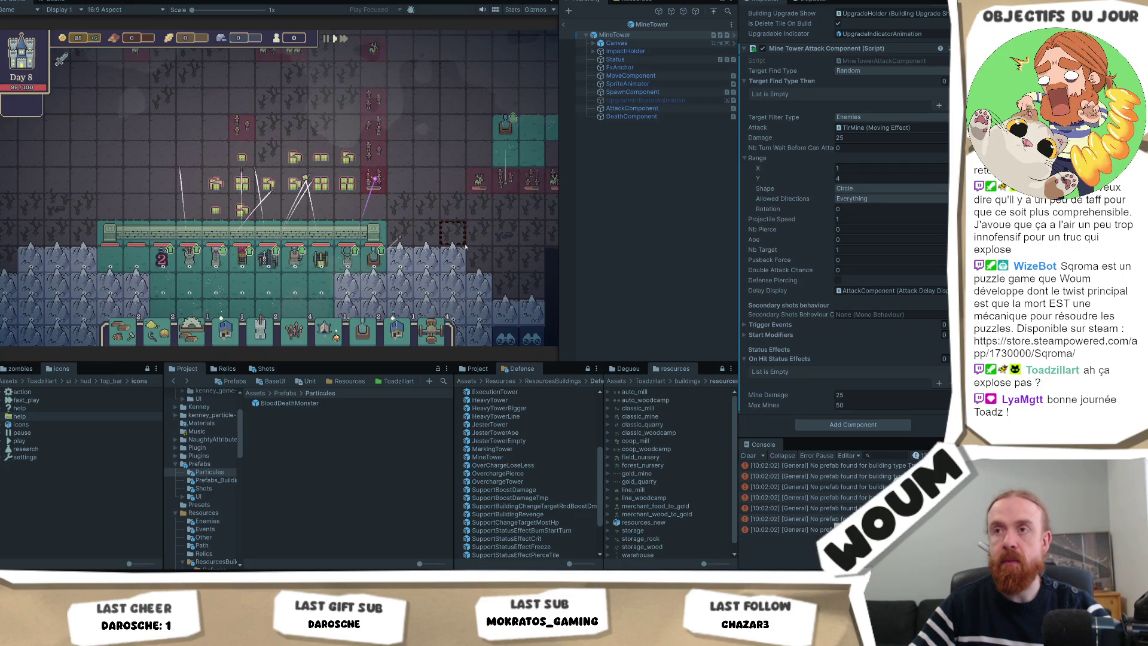
mouse_move(466, 246)
mouse_down()
mouse_move(366, 262)
mouse_move(415, 275)
mouse_move(397, 251)
mouse_move(407, 250)
mouse_up()
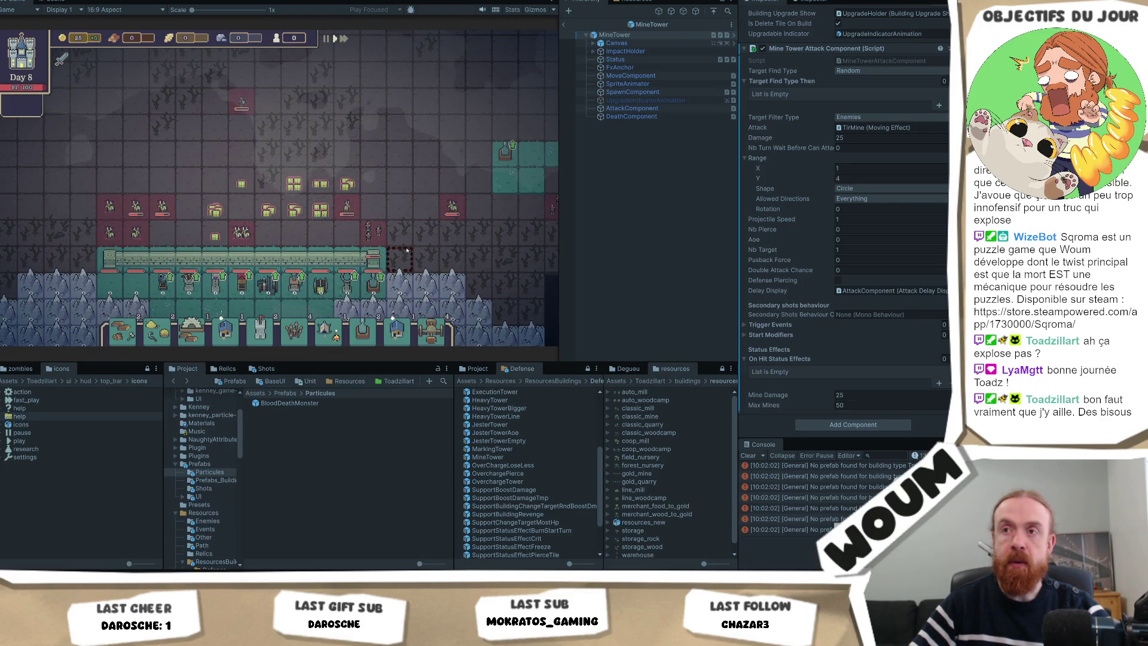
Take Critical Blessing and Ruin Finders, then place a Fragilized Trap on a map tile
click(276, 260)
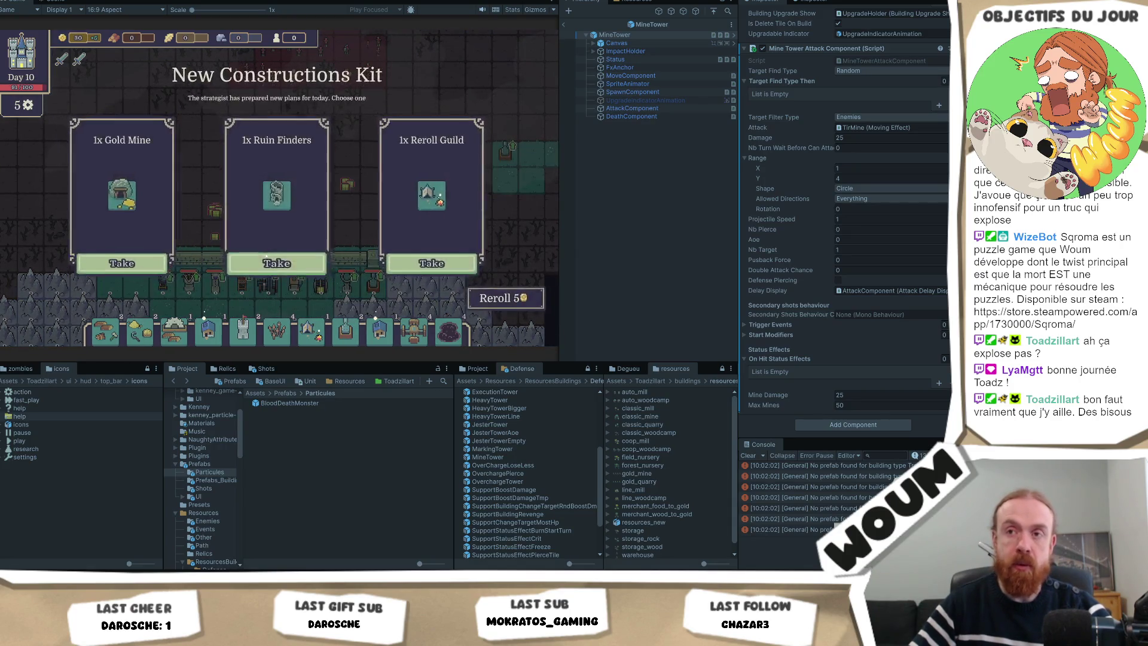
click(276, 263)
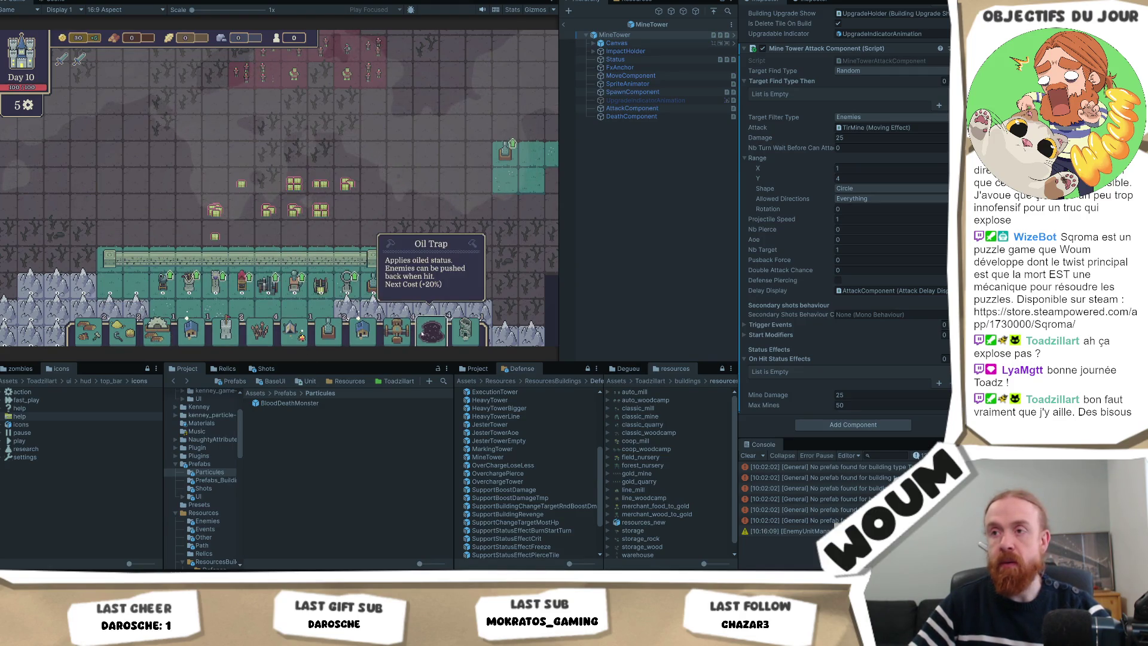
click(260, 331)
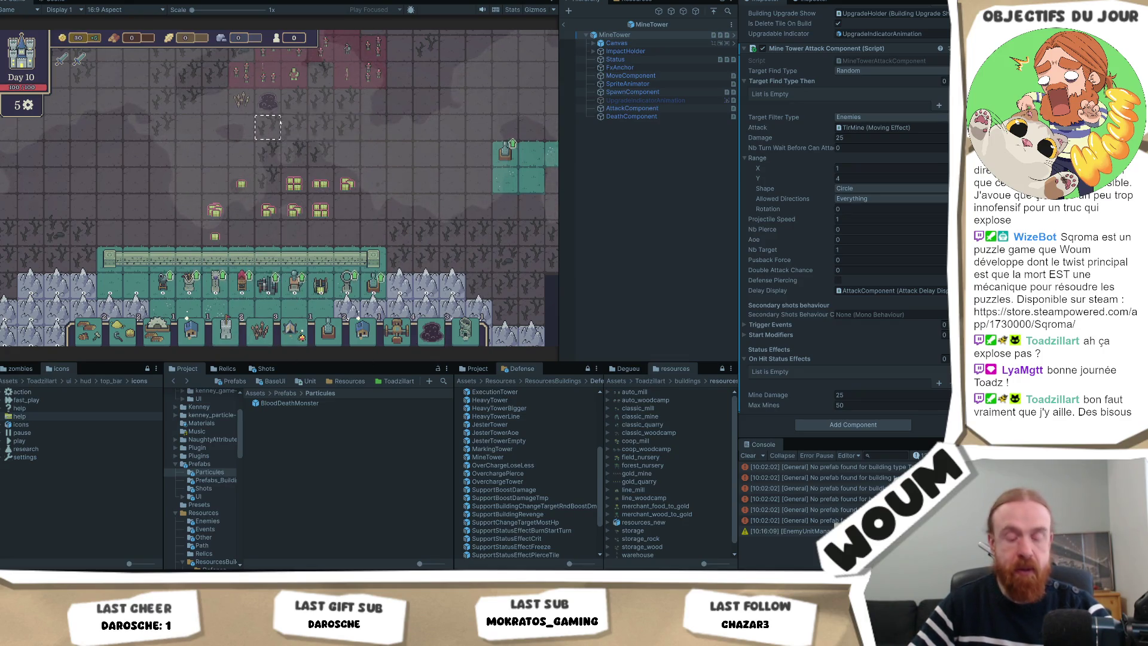
click(240, 107)
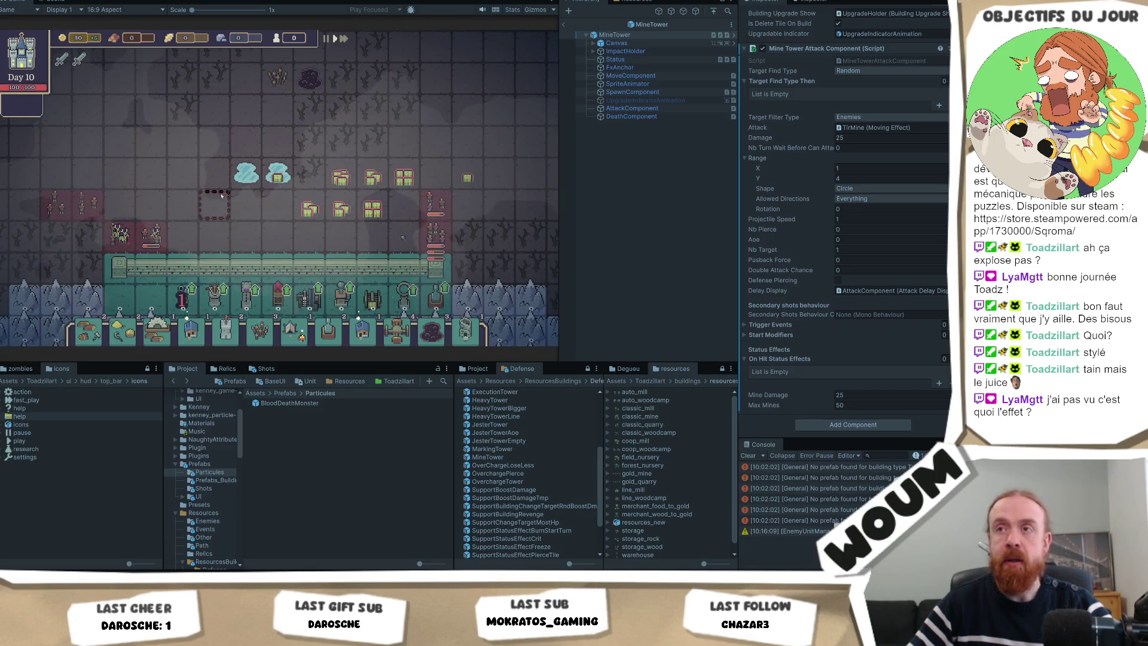
mouse_move(233, 159)
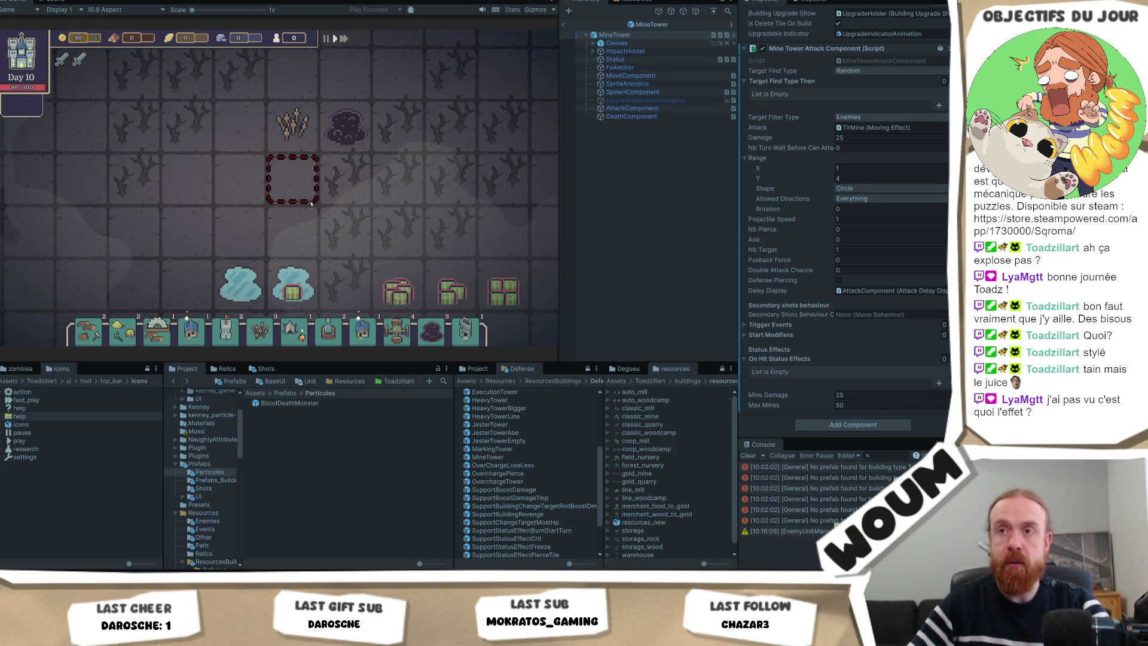
mouse_move(308, 201)
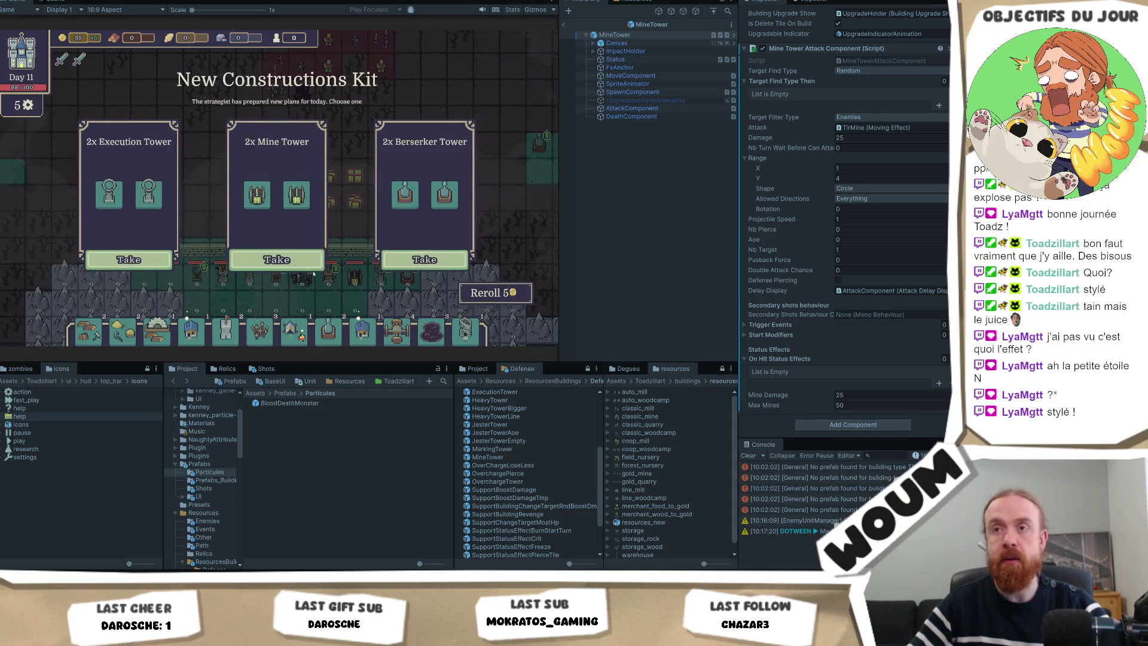
Take the 2x Mine Tower kit and the 1x Country House kit into the building bar
click(307, 264)
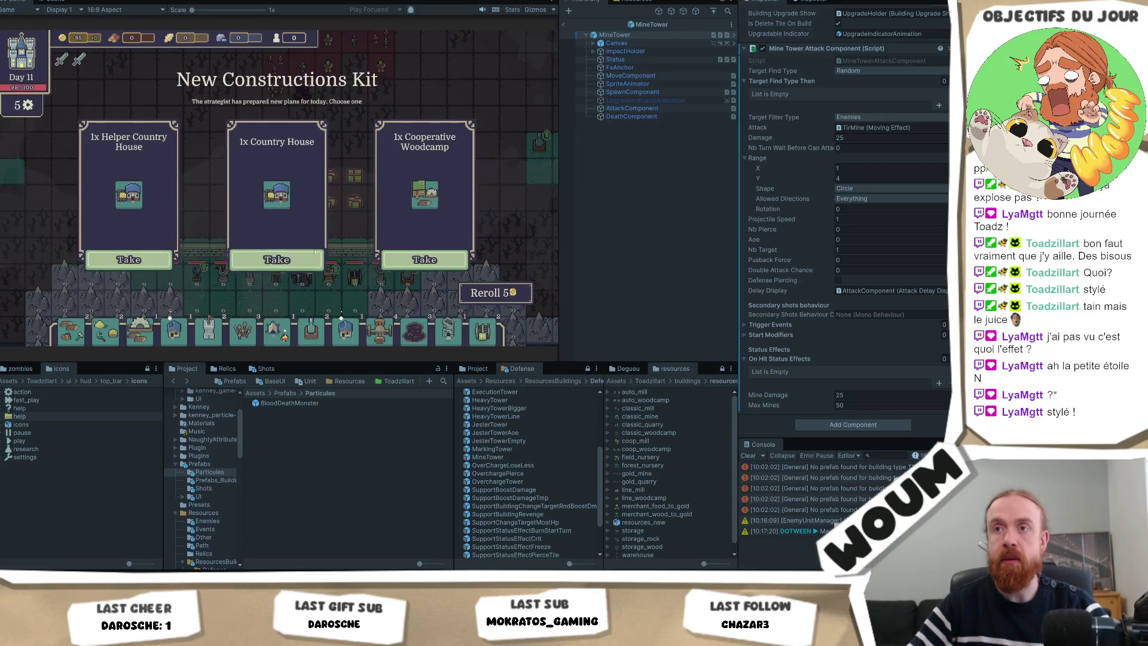
click(312, 256)
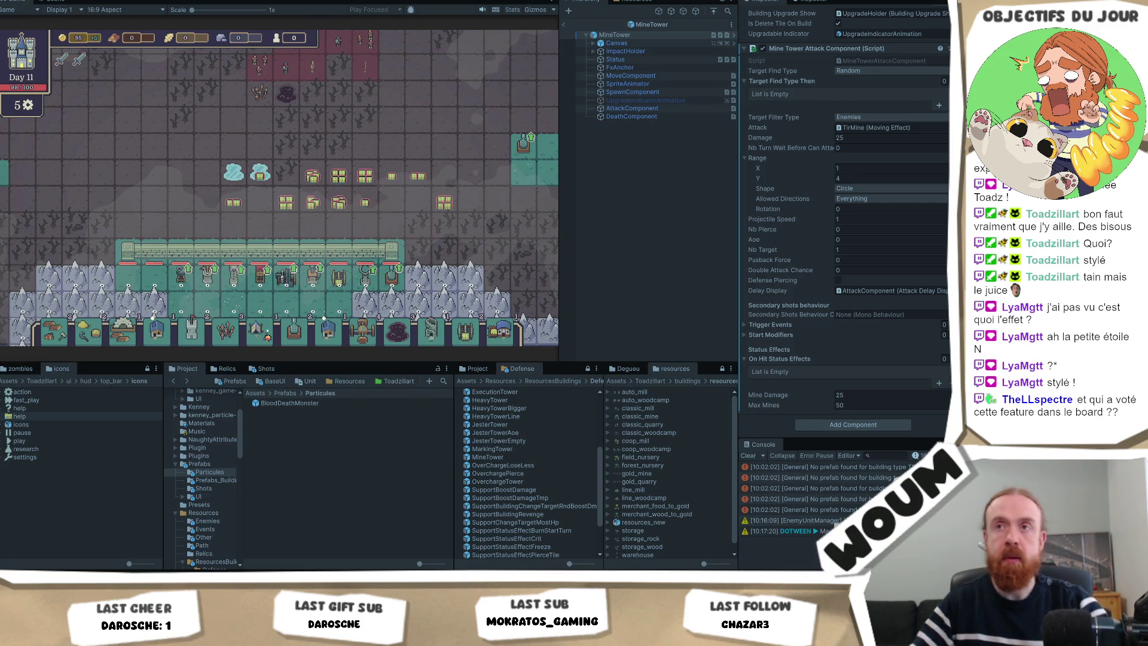
Pan the game map slightly and capture a screenshot of the map area
scroll(421, 199, down, 3)
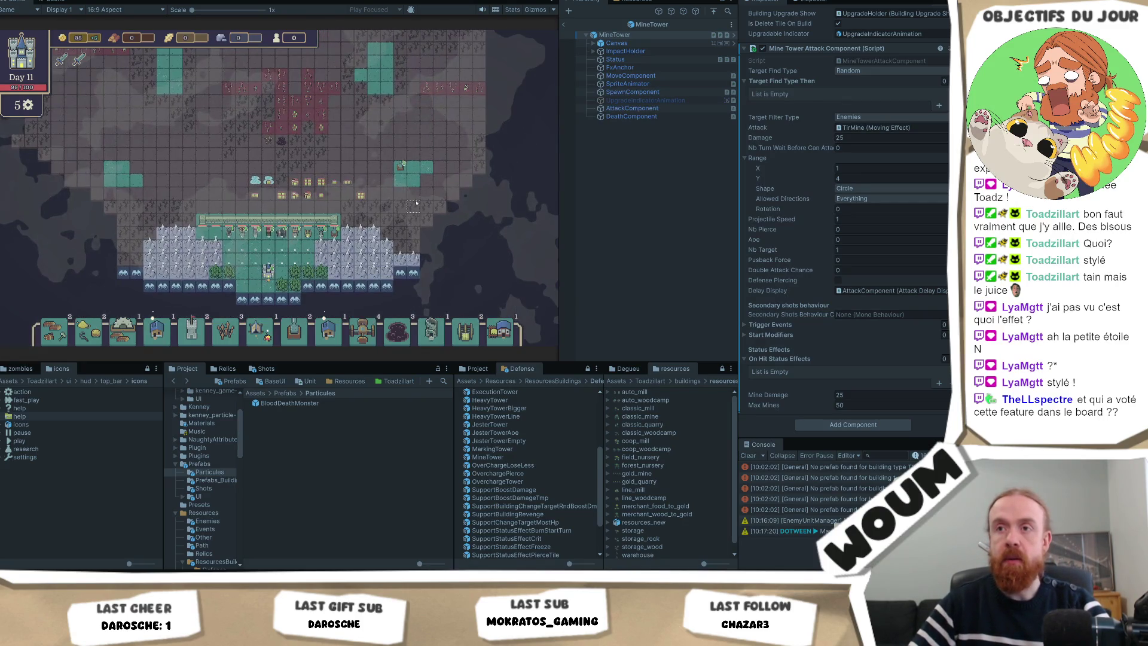
drag(417, 210, 419, 237)
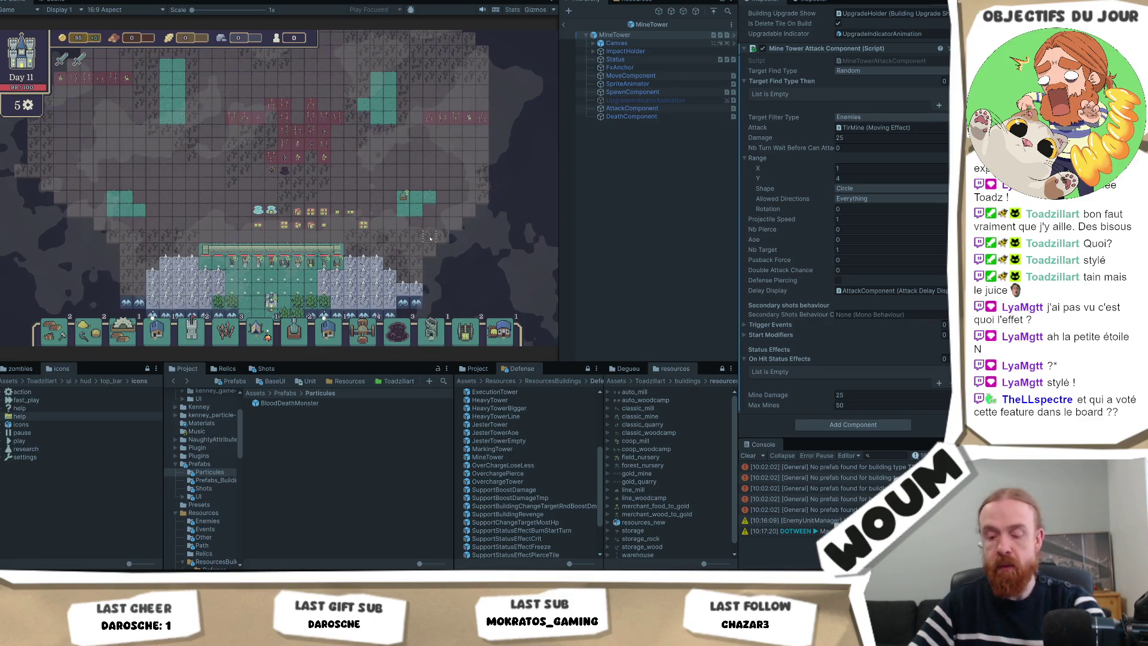
key(super+shift+s)
mouse_move(487, 42)
mouse_down()
mouse_move(45, 317)
mouse_move(43, 345)
mouse_up()
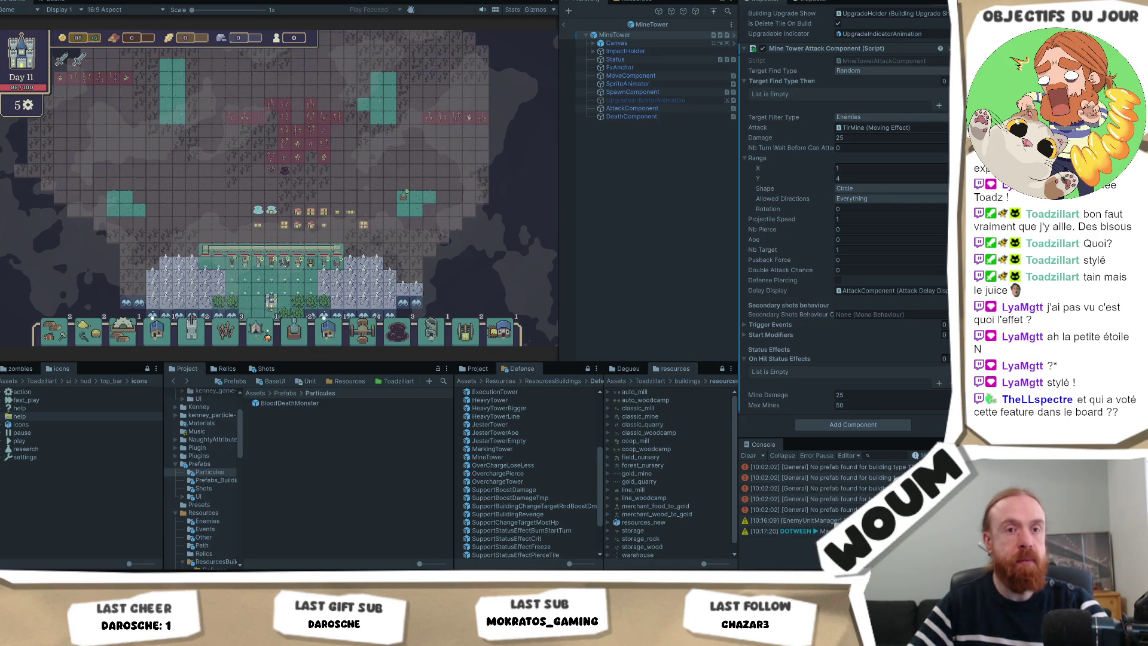
Place a Berserker Tower on a teal tile and check its attack range
scroll(328, 188, up, 1)
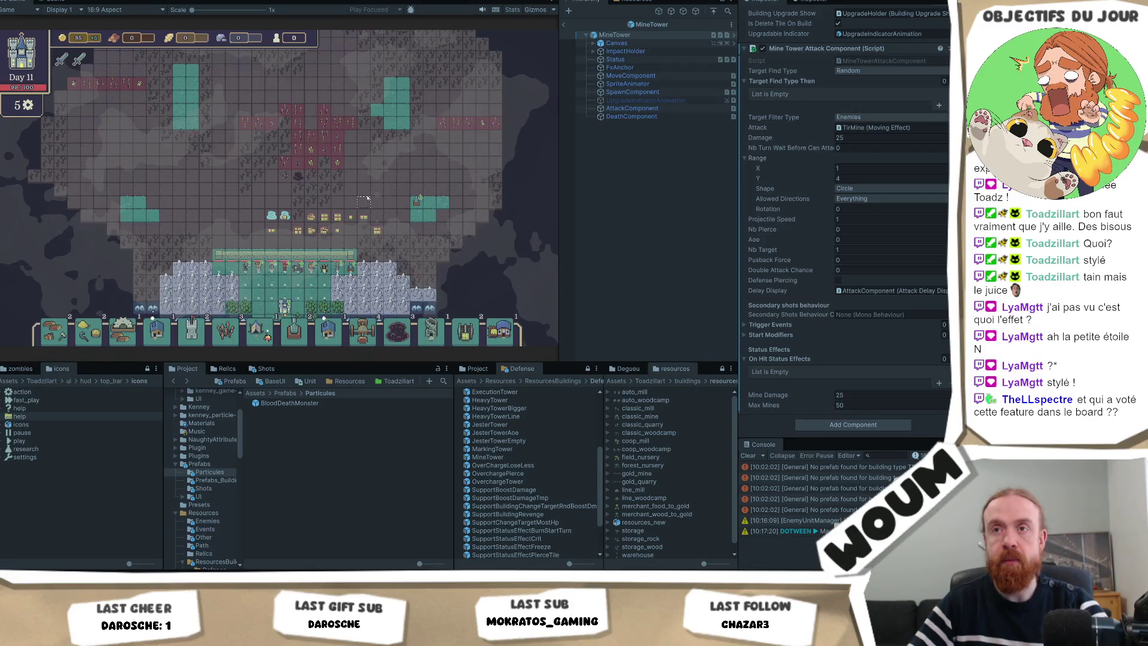
scroll(362, 200, up, 1)
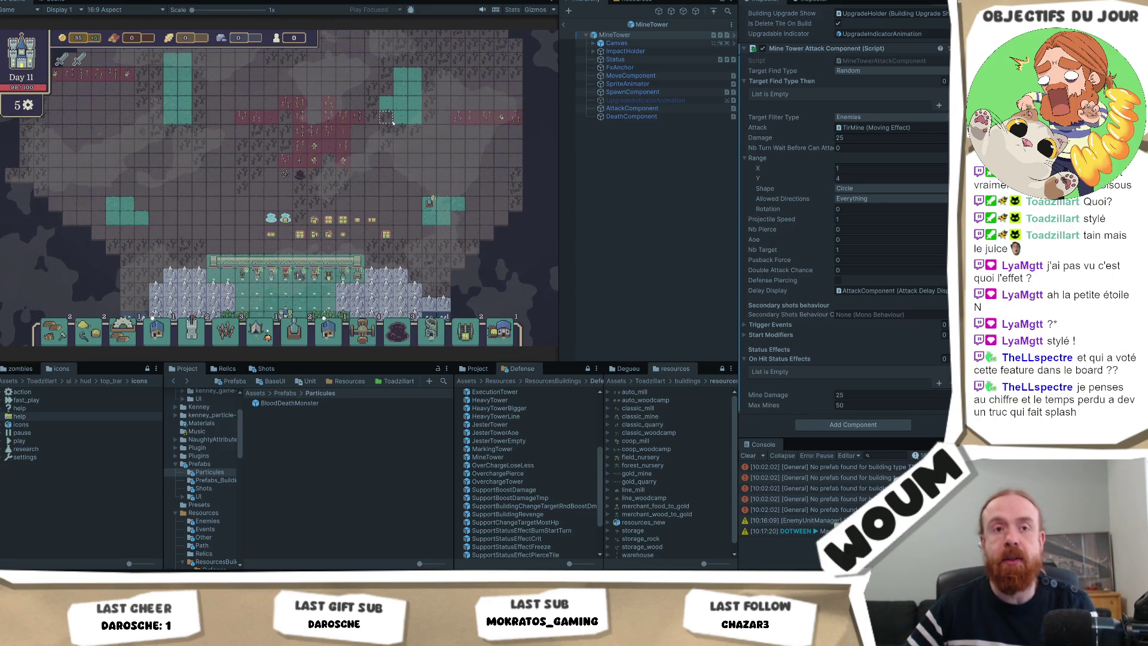
scroll(349, 208, up, 3)
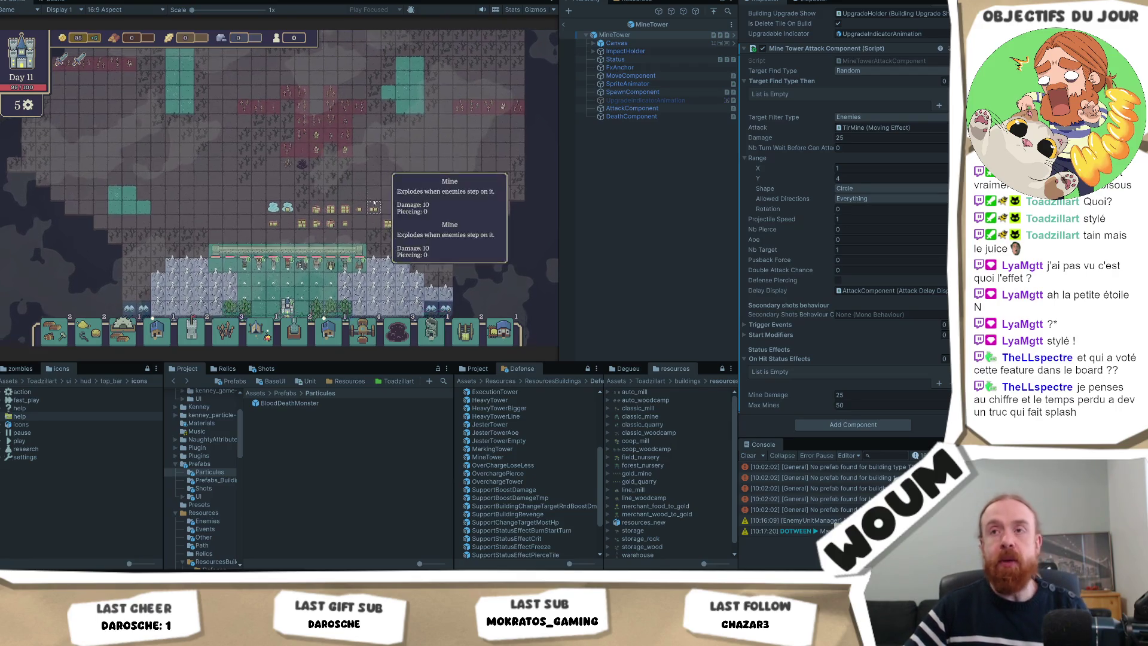
mouse_move(384, 187)
mouse_down()
mouse_move(353, 233)
mouse_move(330, 241)
mouse_up()
mouse_move(294, 329)
drag(293, 329, 452, 137)
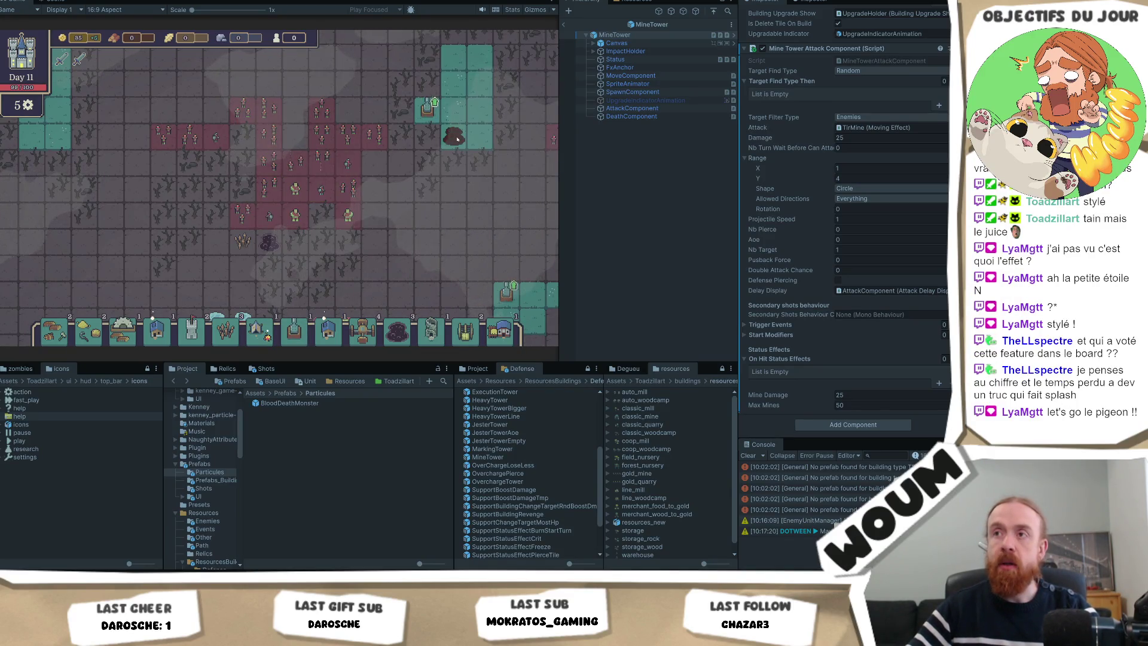
click(455, 138)
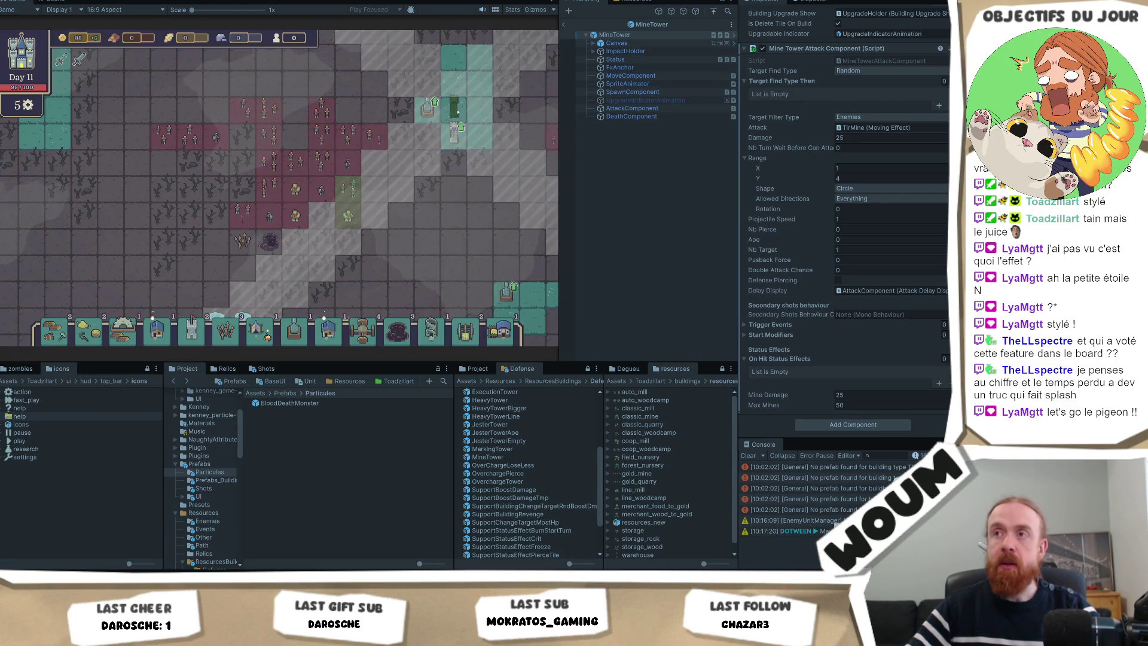
Place two more towers on the upper teal tiles, then maximize the Game view
mouse_move(459, 106)
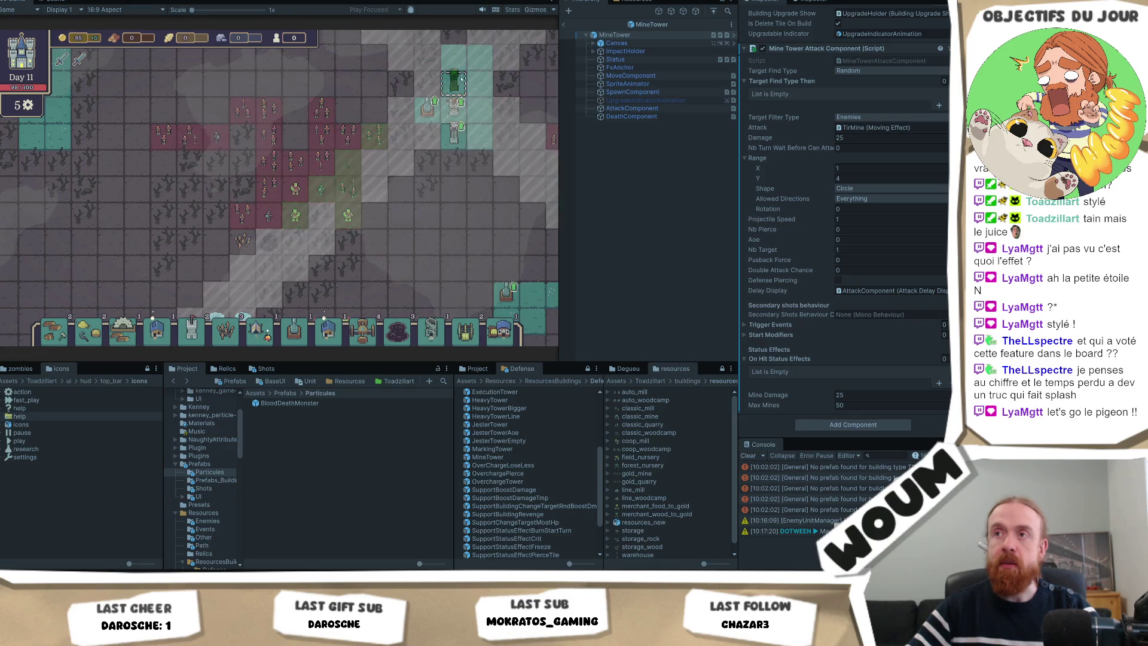
click(455, 84)
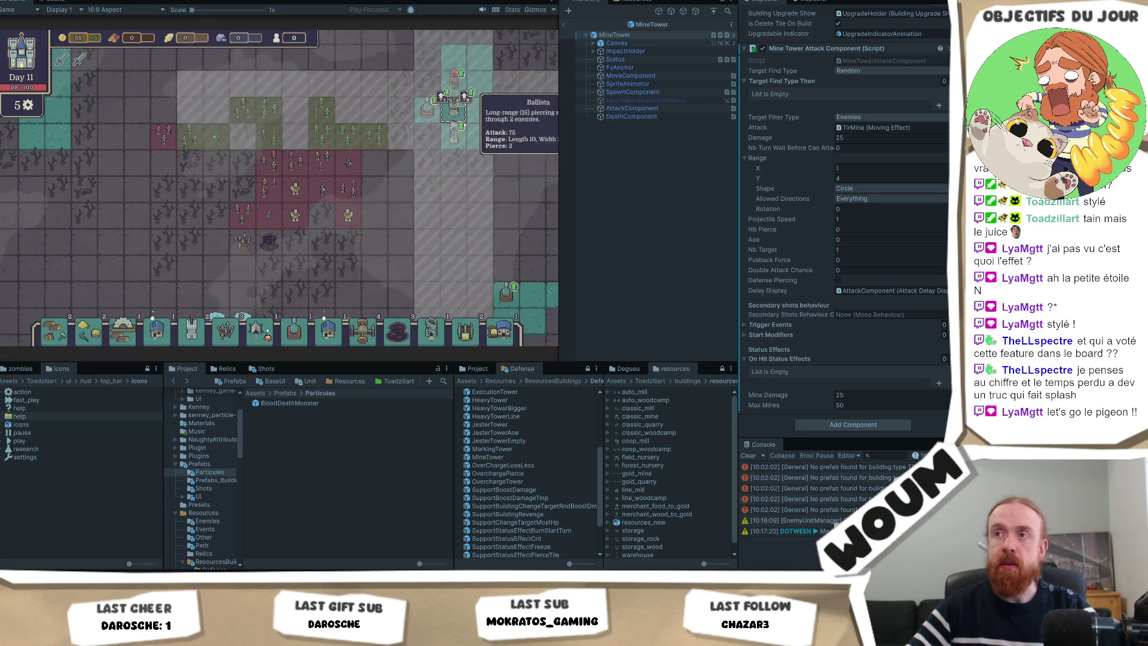
mouse_move(479, 137)
click(481, 78)
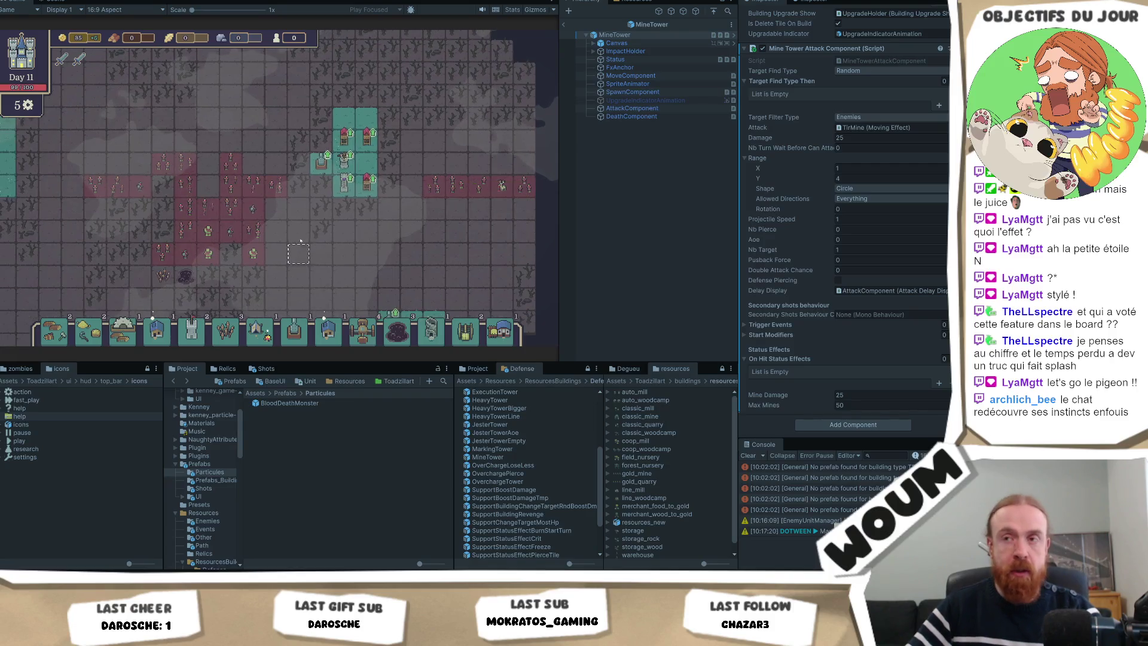
right_click(24, 1)
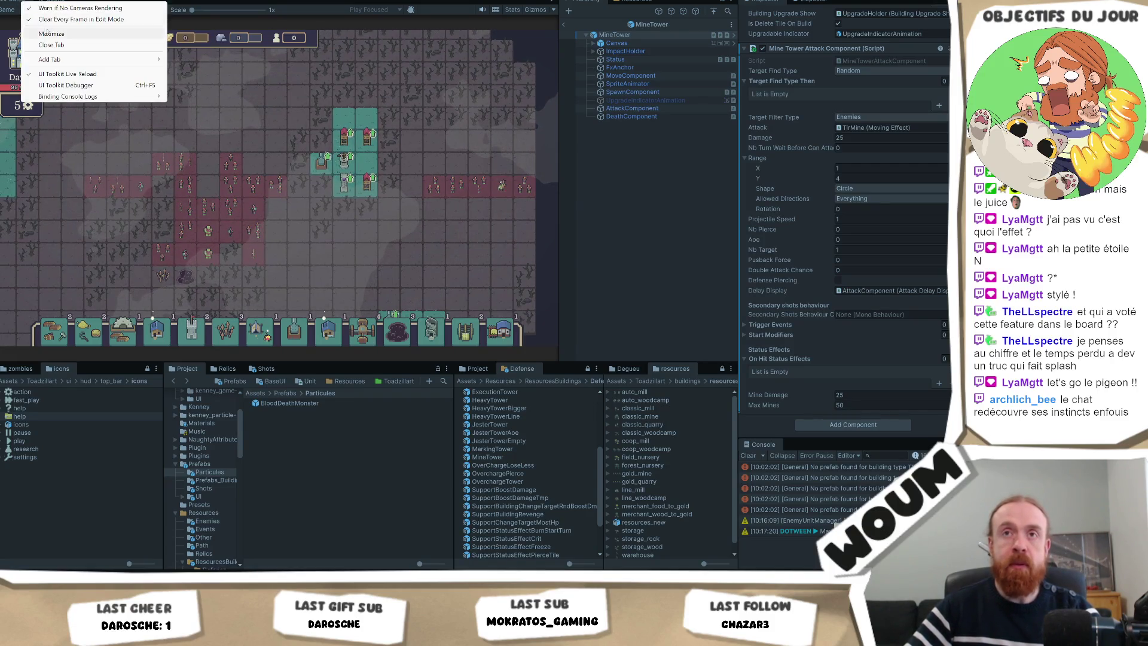
click(60, 33)
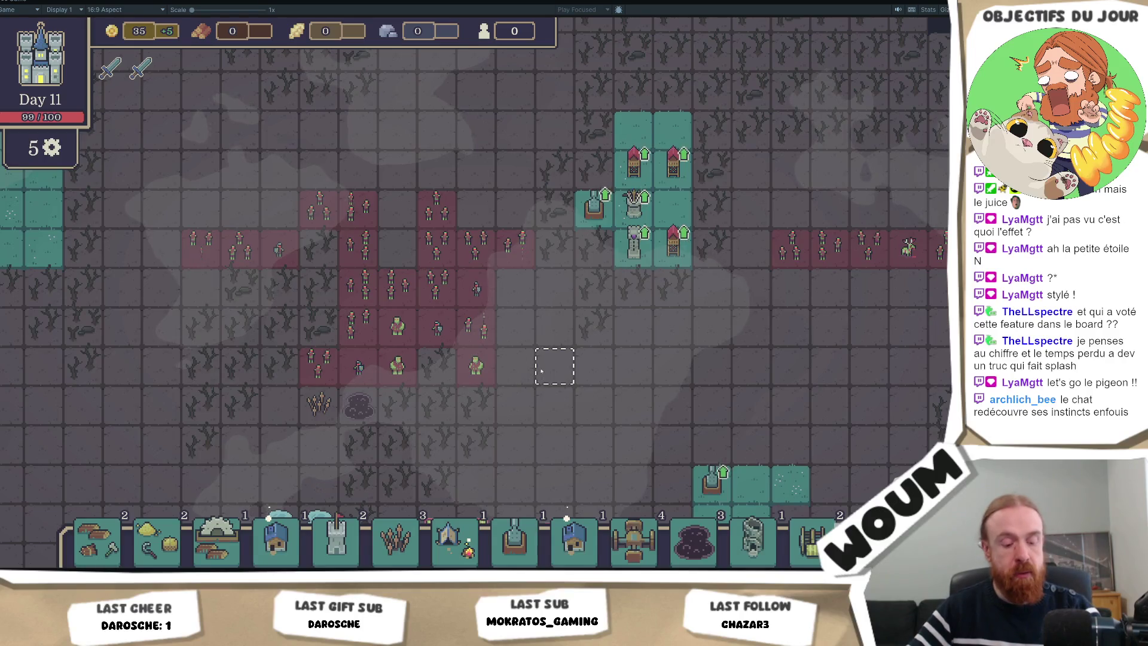